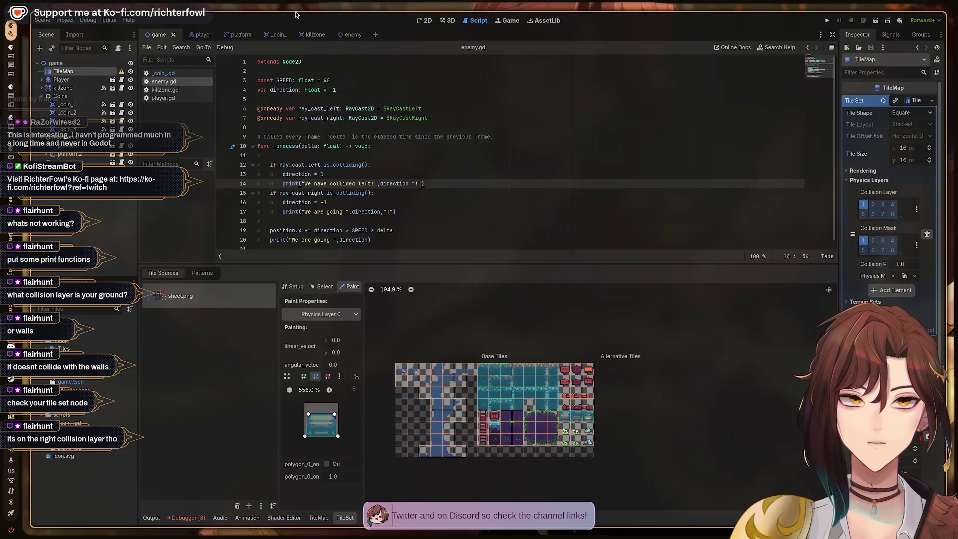
Step: Open the enemy scene and inspect the killzone's collision shape transform values
left_click(320, 35)
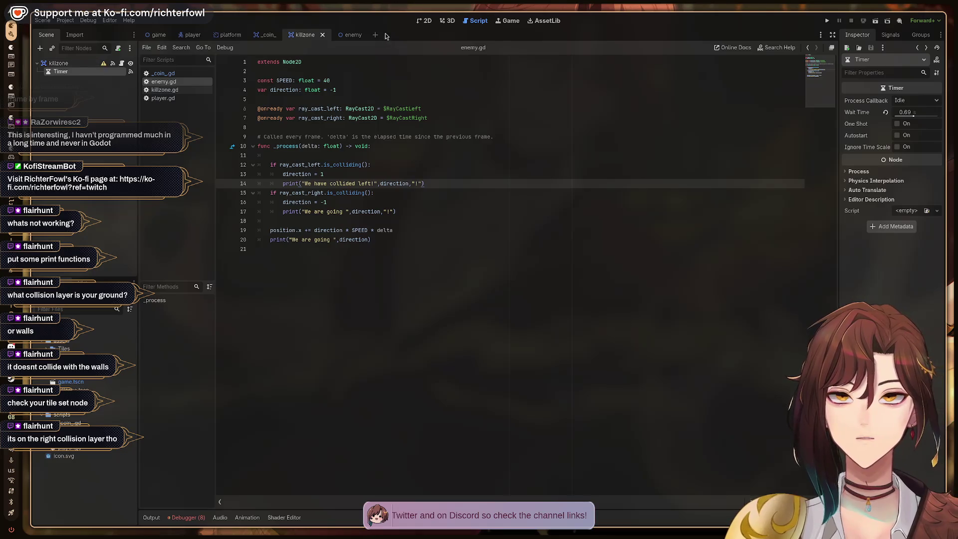
left_click(346, 35)
left_click(80, 88)
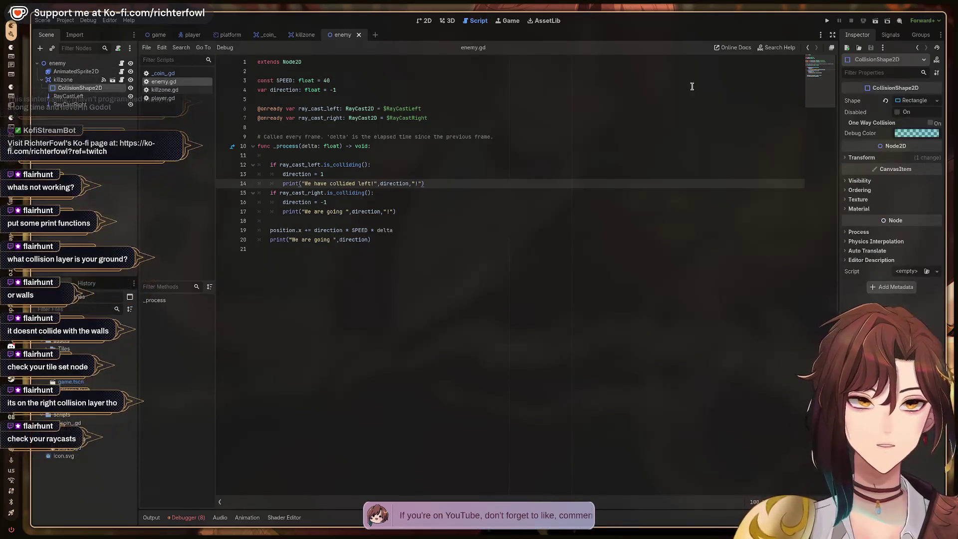
left_click(865, 162)
left_click(863, 159)
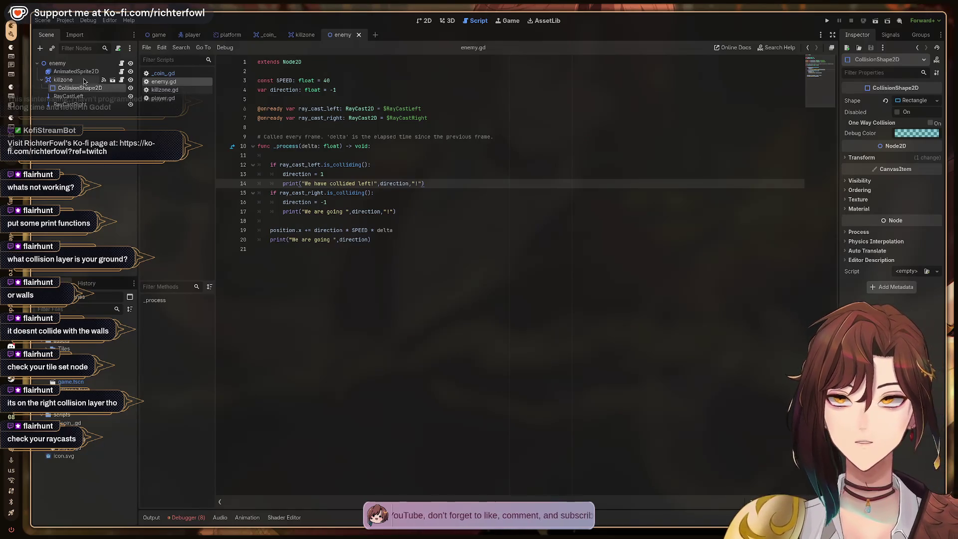
Step: Add collision mask layer 1 to the killzone and run the game with F5
left_click(63, 80)
left_click(859, 230)
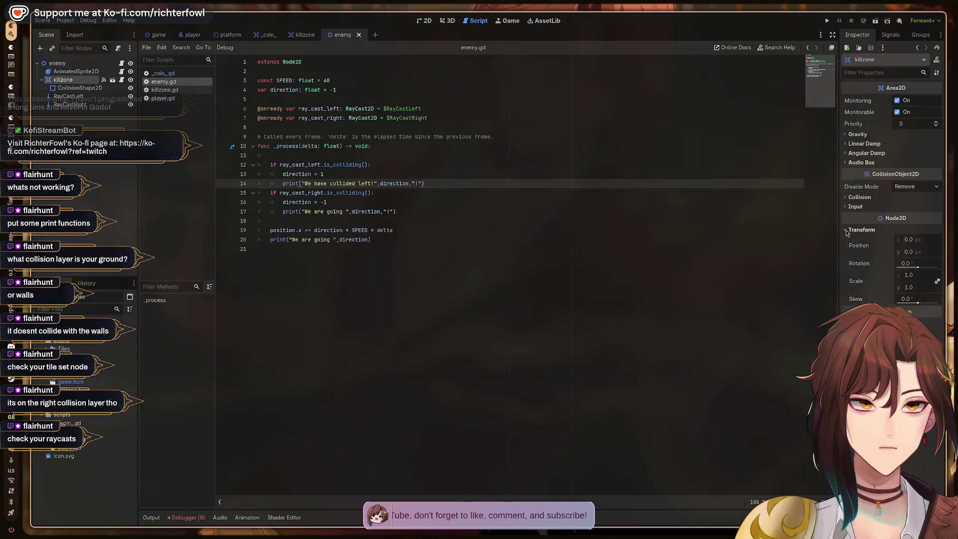
left_click(846, 230)
left_click(848, 198)
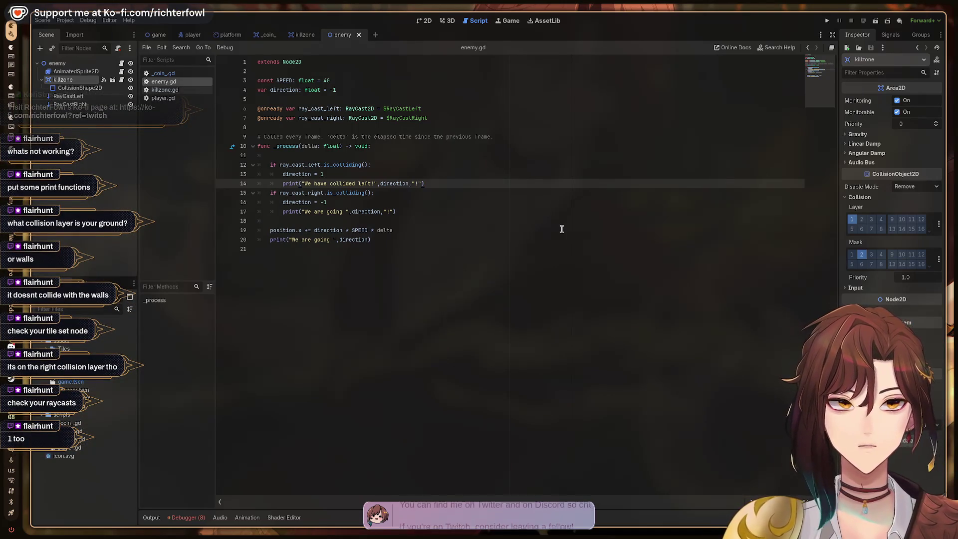
left_click(852, 255)
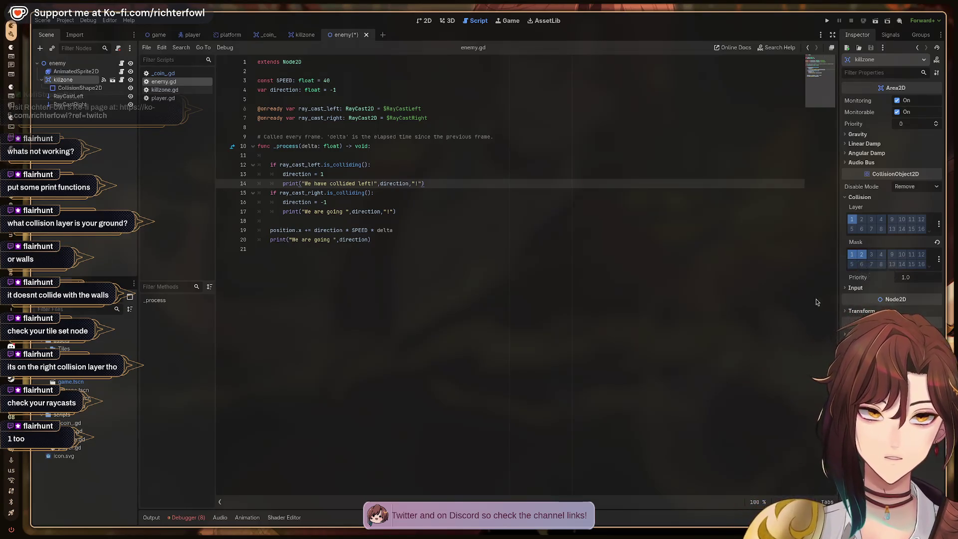
key("F5")
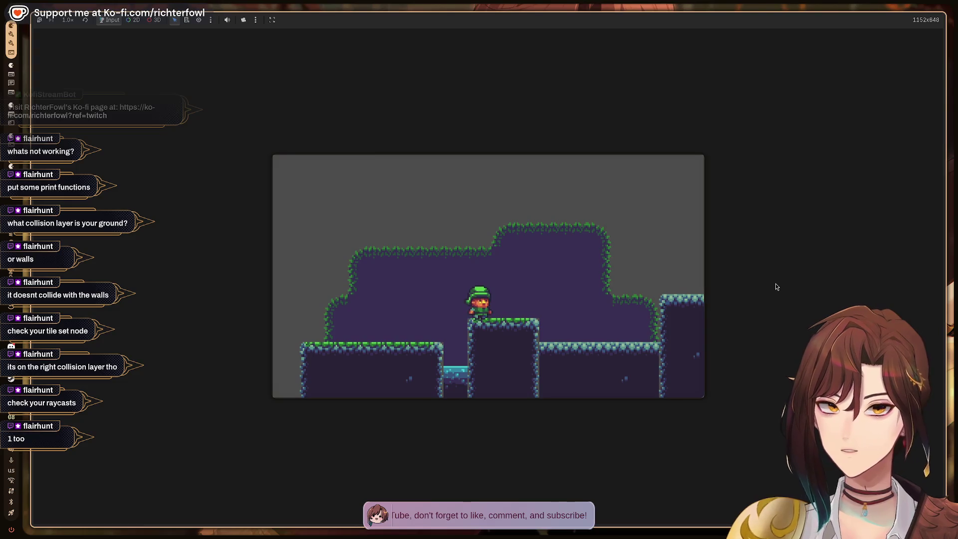
Step: Stop the running game with F8
key("F8")
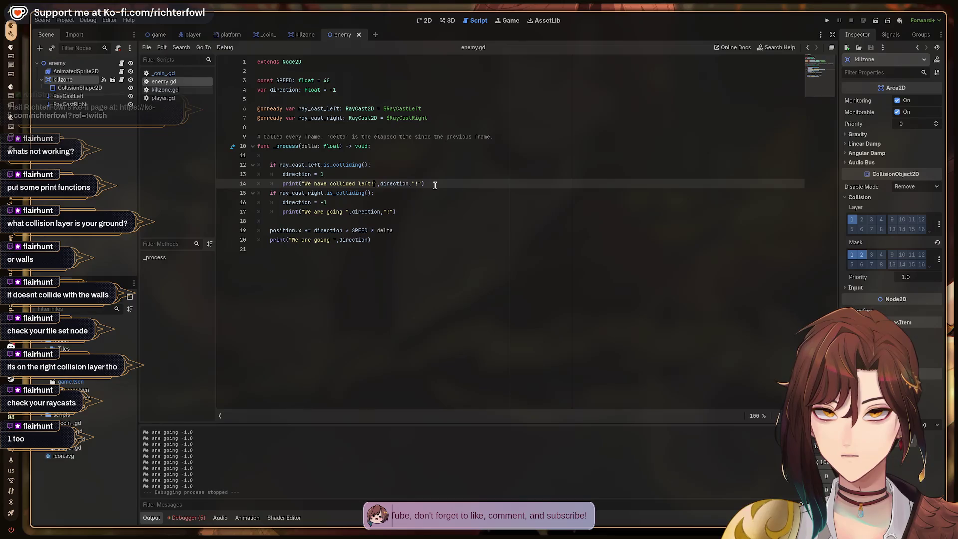
Step: Change the raycast print messages to 'We have collided left!' and 'We have collided right!'
key("Delete")
key("Delete")
key("Delete")
key("Down")
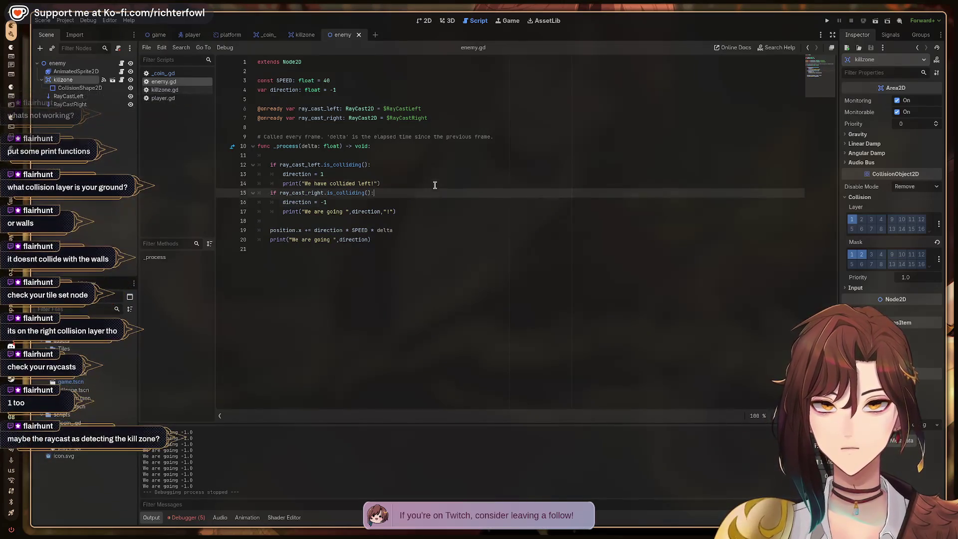
key("Down")
key("Down")
key("Left")
key("Left")
key("Left")
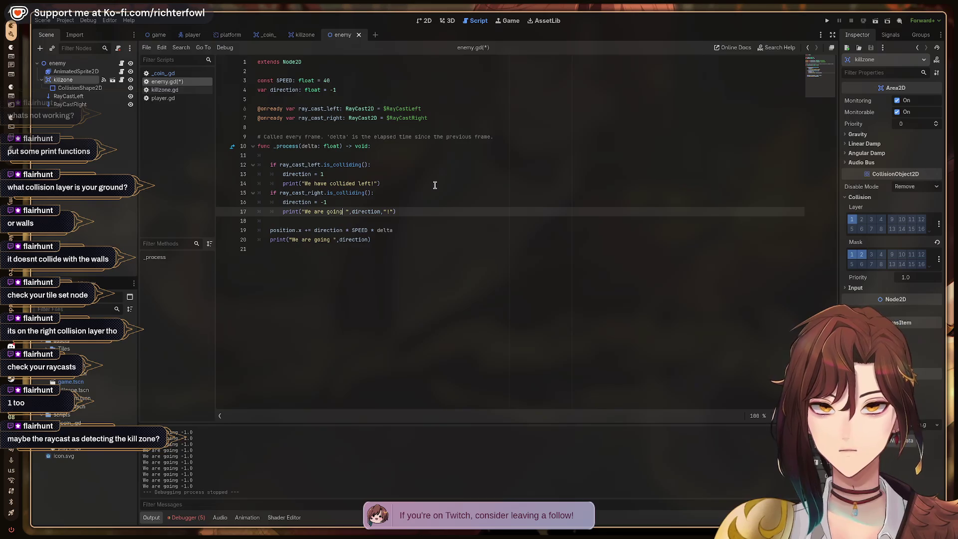
key("BackSpace")
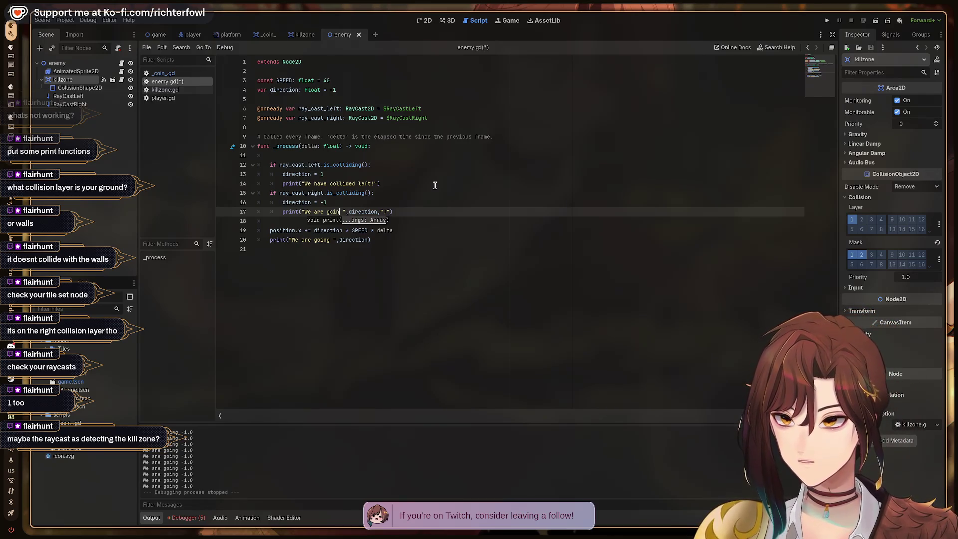
key("BackSpace")
key("BackSpace")
key("BackSpace")
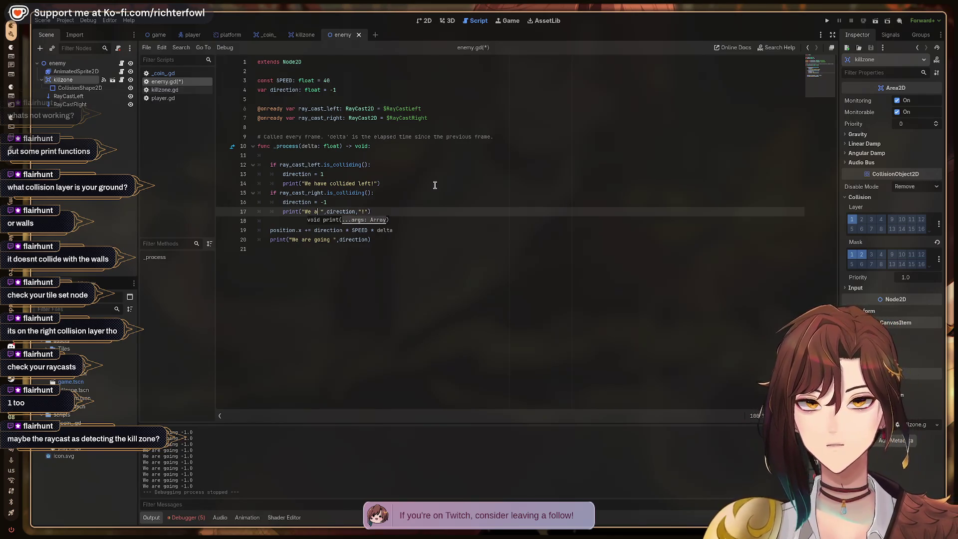
type("h")
key("BackSpace")
type("have coll")
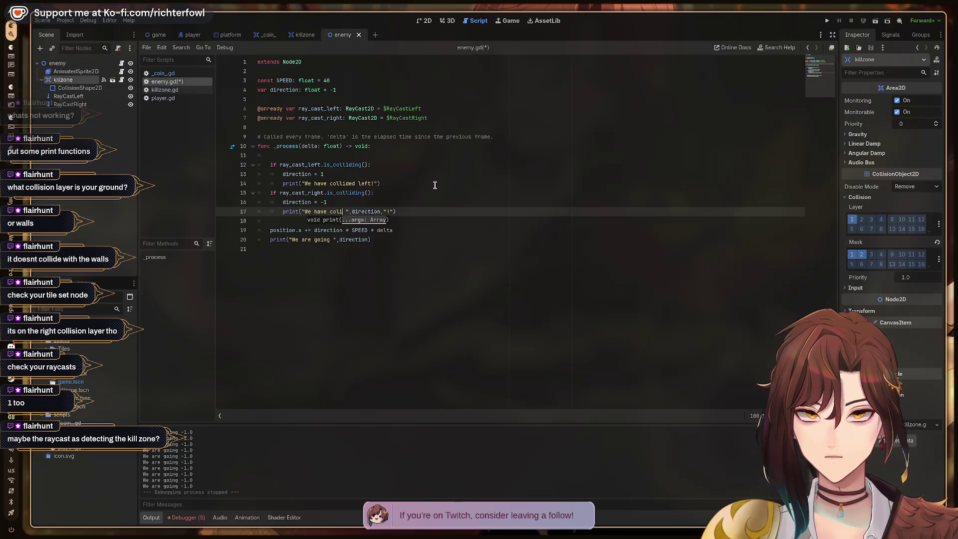
type("ided righ")
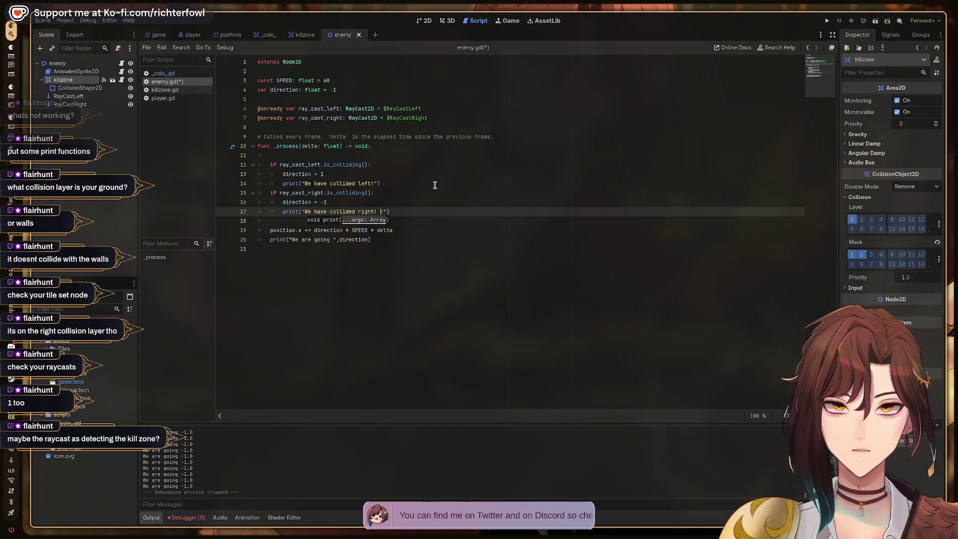
Step: Save enemy.gd and return to the enemy scene's 2D view
key("ctrl+s")
left_click(427, 200)
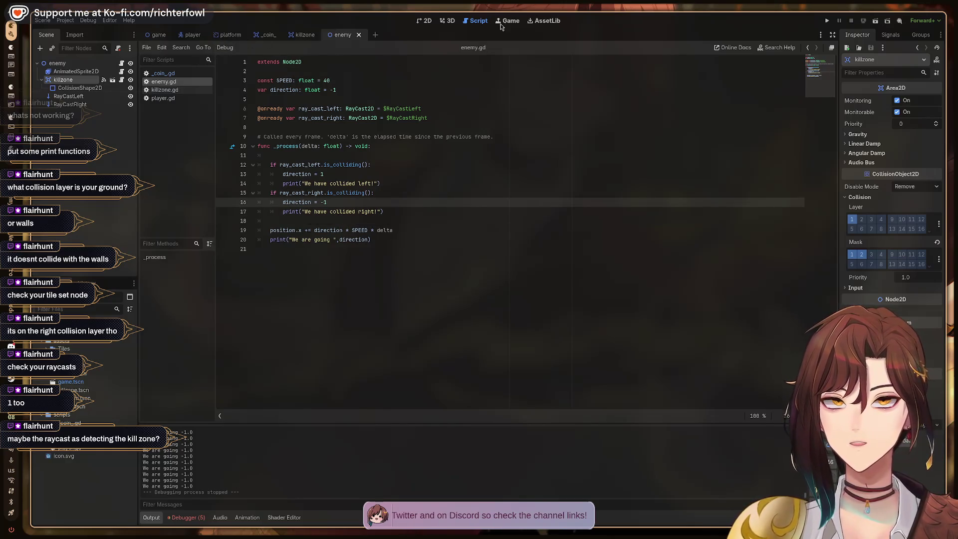
left_click(427, 22)
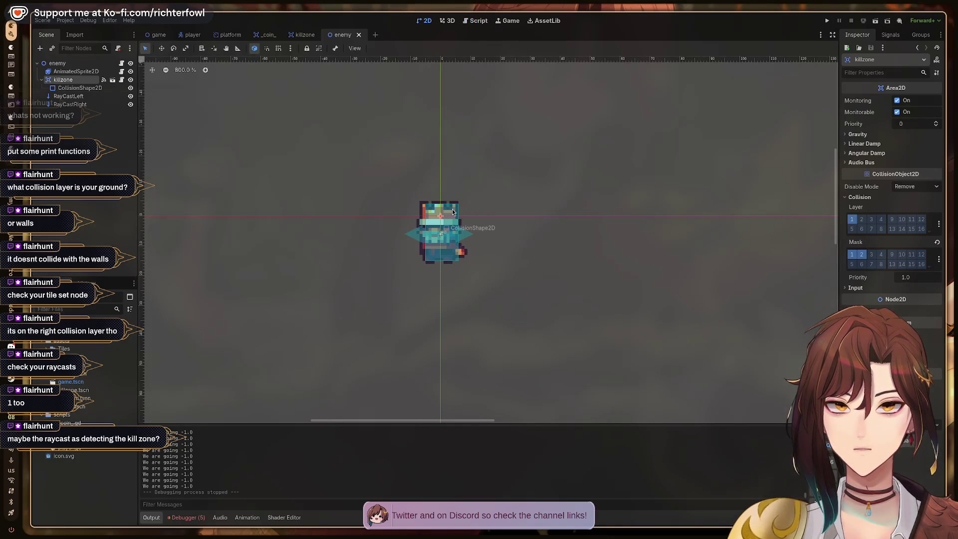
Step: Review the enemy's raycast, collision shape and killzone nodes, ending on RayCastLeft targeting -12.0
left_click(68, 96)
left_click(74, 106)
left_click(77, 88)
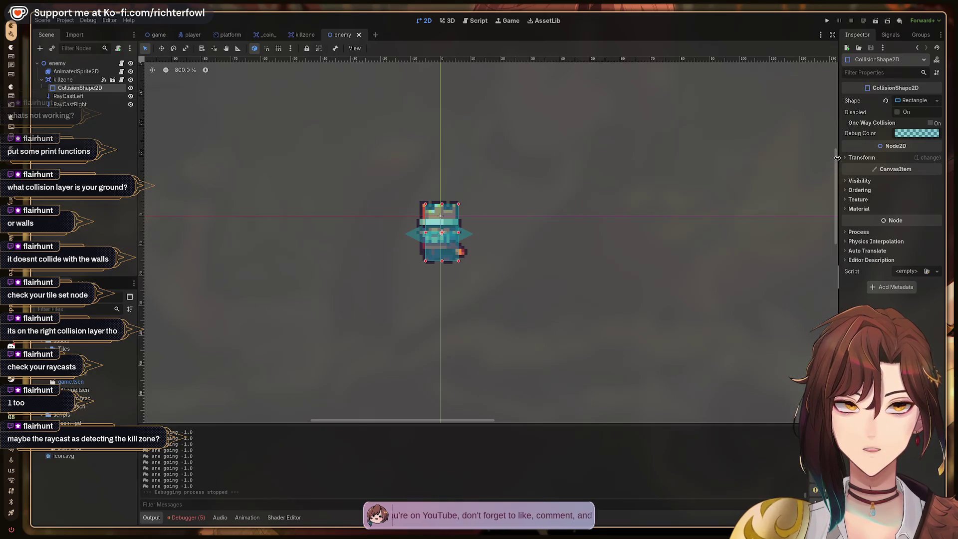
left_click(69, 82)
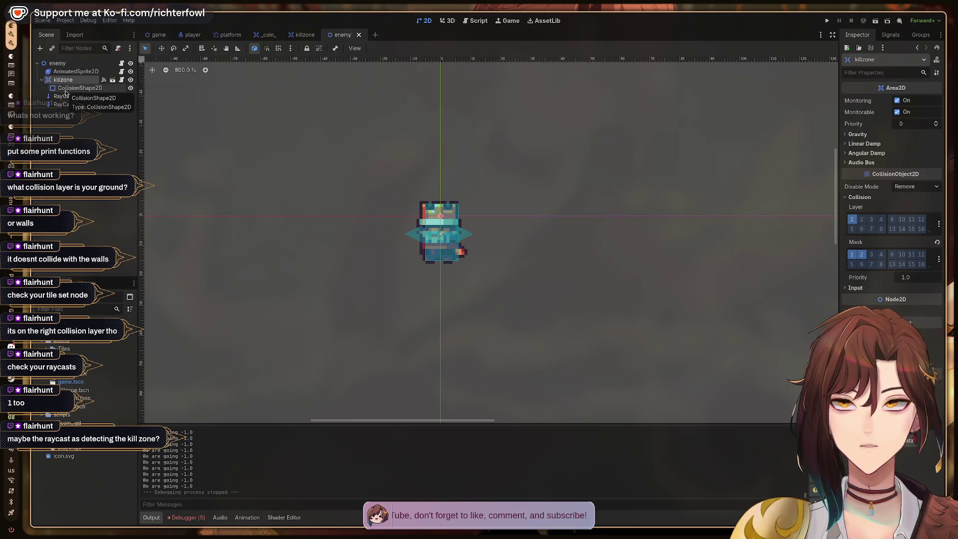
left_click(66, 98)
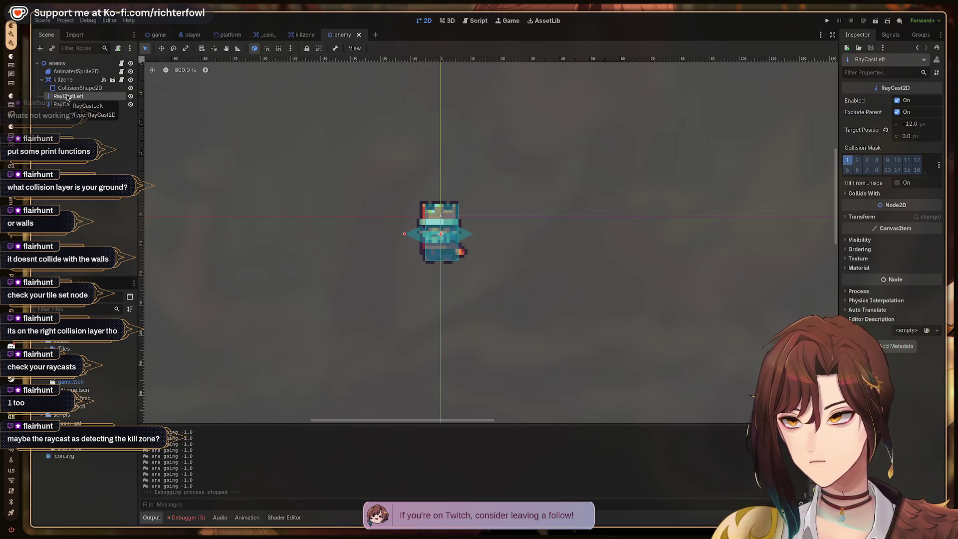
key("super+2")
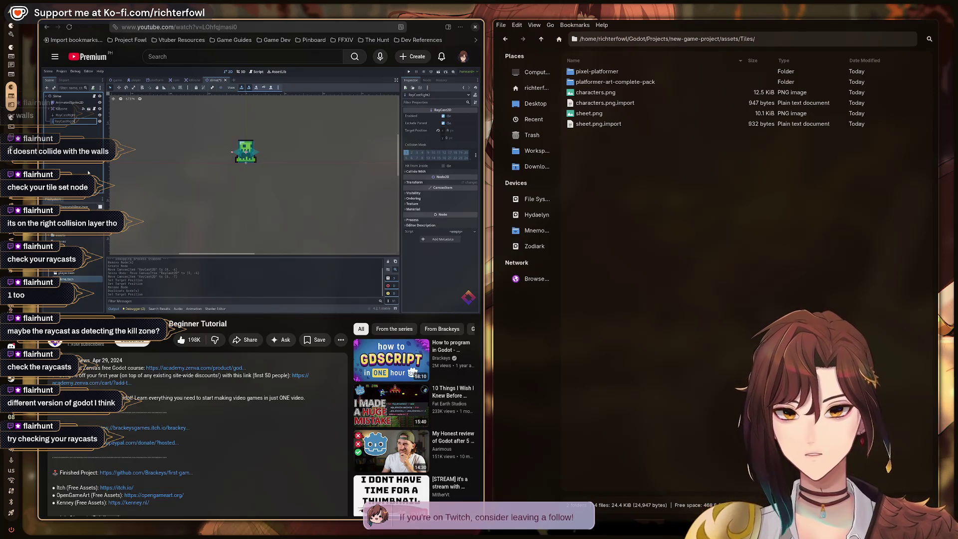
Step: Back in Godot, select RayCastRight, then RayCastLeft to view its -12.0, 0.0 target
key("alt+Tab")
left_click(84, 105)
left_click(85, 96)
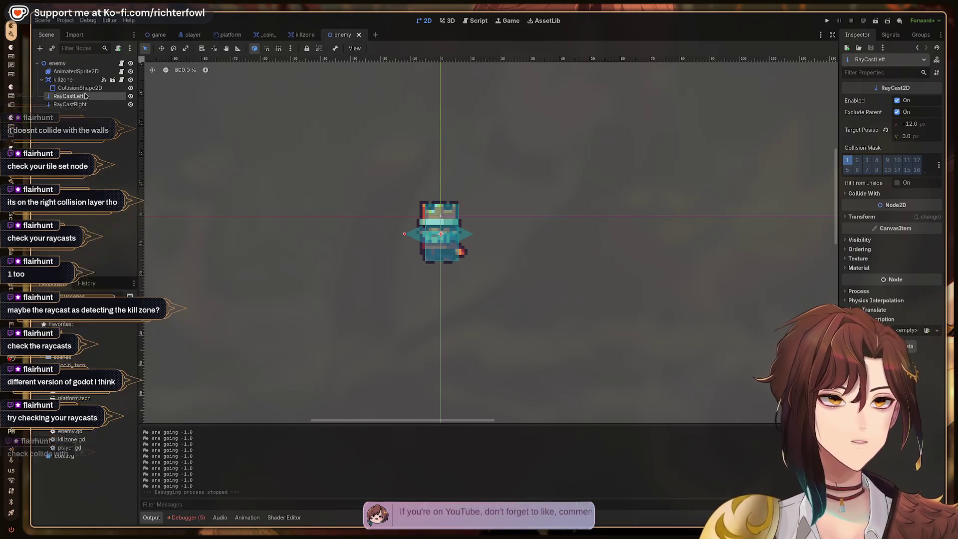
Step: Check RayCastLeft's Collide With settings, leaving Areas off and Bodies on
left_click(848, 194)
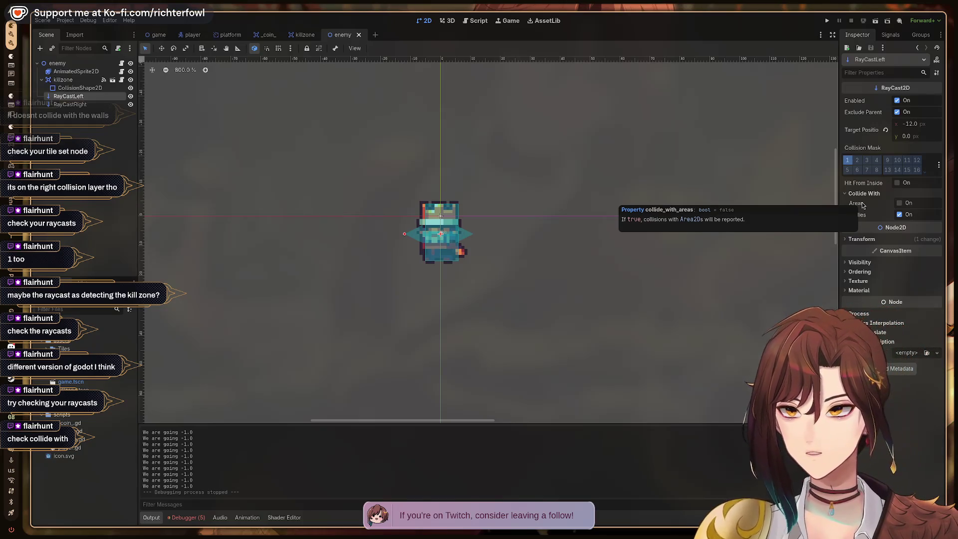
left_click(899, 203)
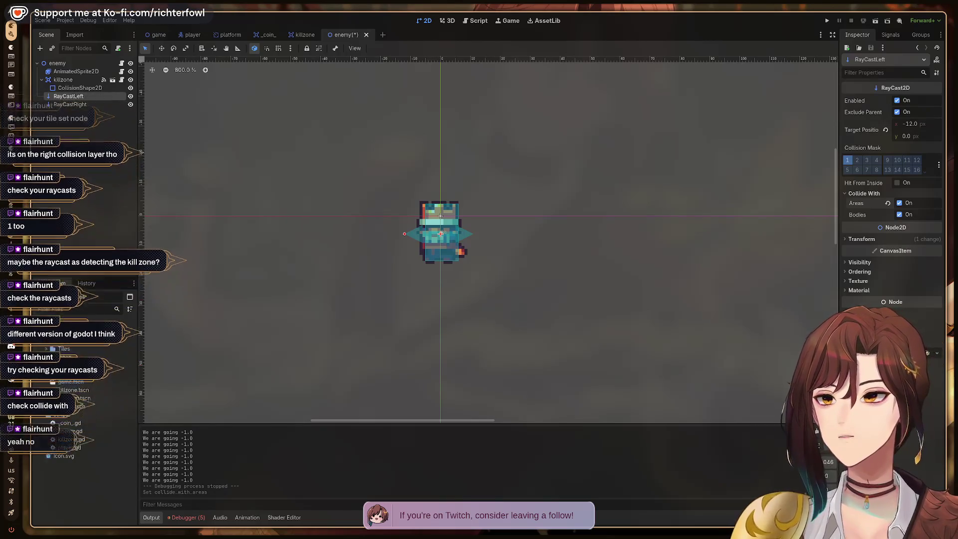
left_click(899, 204)
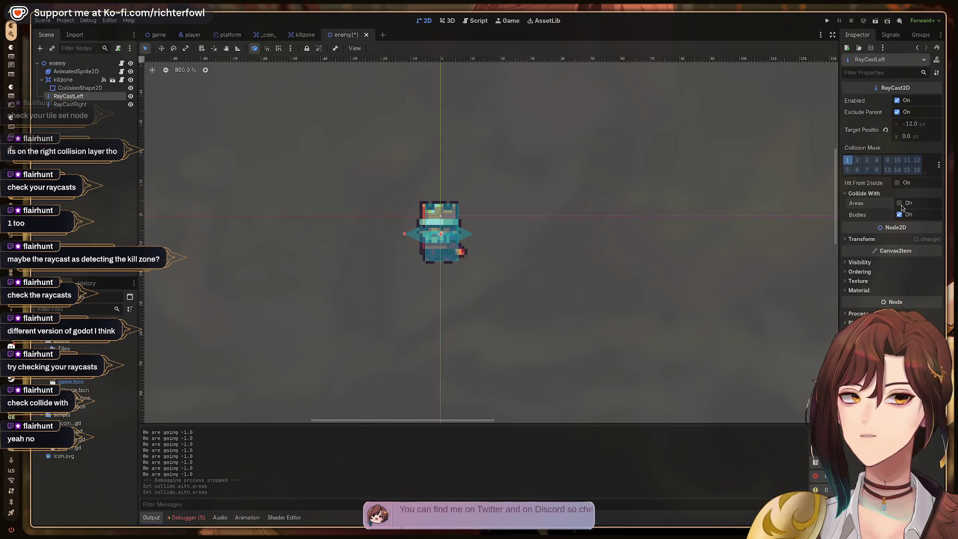
left_click(848, 239)
left_click(848, 240)
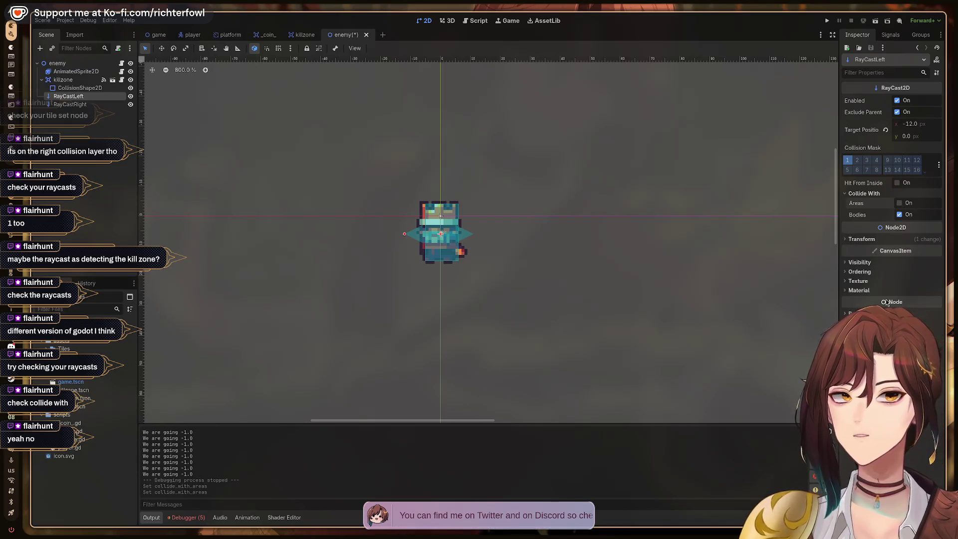
mouse_move(885, 303)
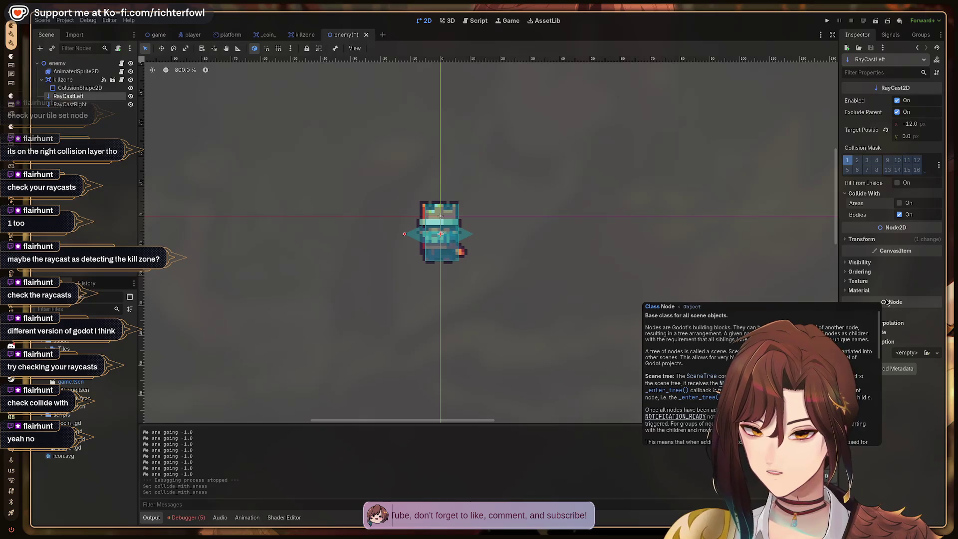
key("super+2")
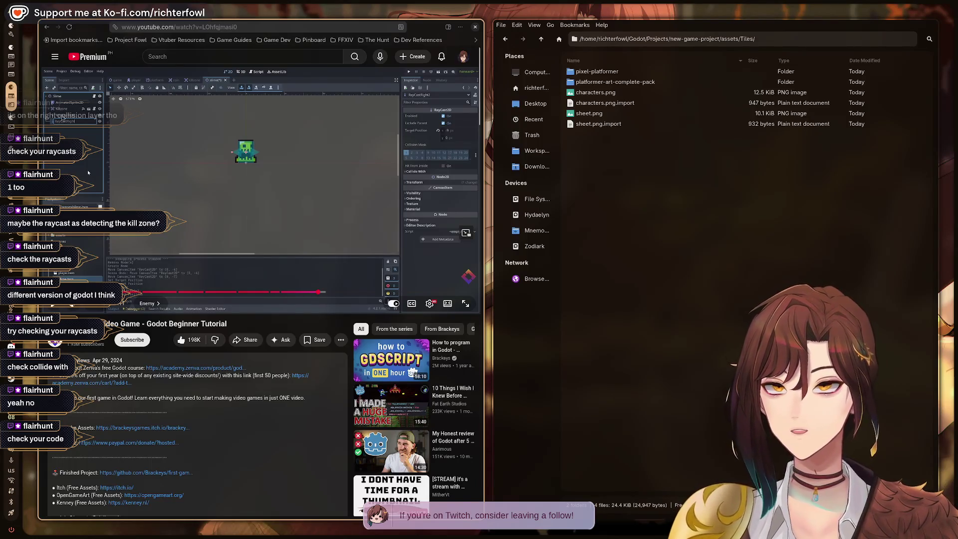
Step: Return to the tutorial video, pausing and resuming playback
key("super+1")
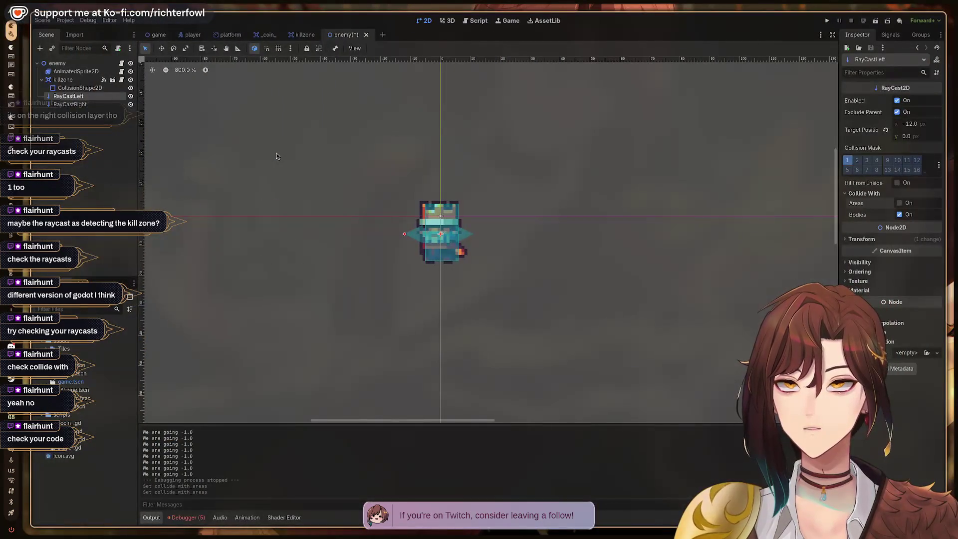
key("super+2")
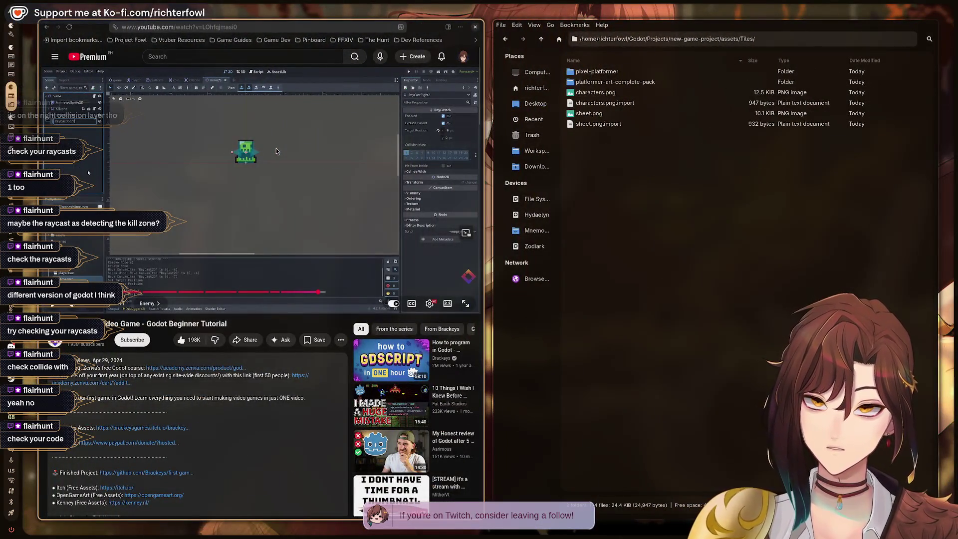
left_click(88, 172)
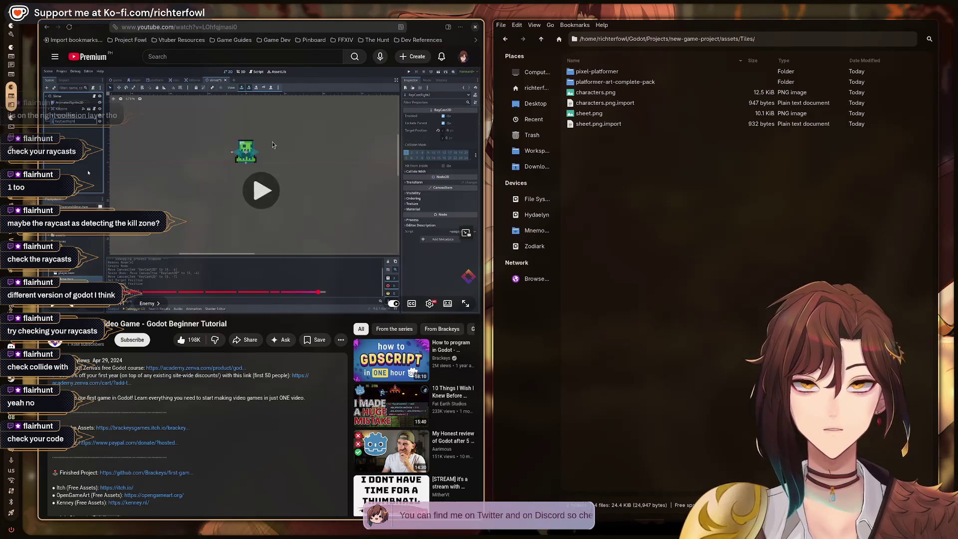
left_click(87, 173)
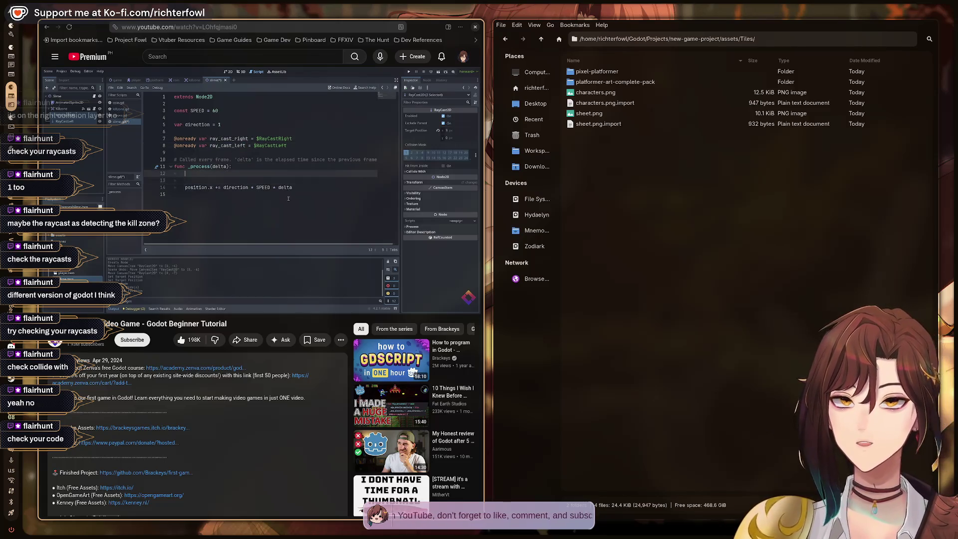
Step: Compare enemy.gd with the tutorial, pausing where a right collision sets direction = -1
key("super+2")
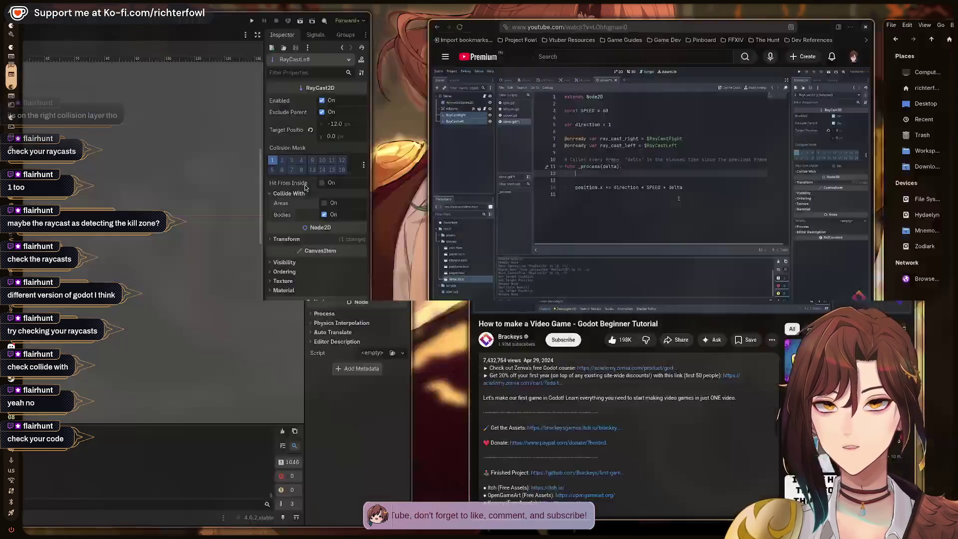
left_click(479, 21)
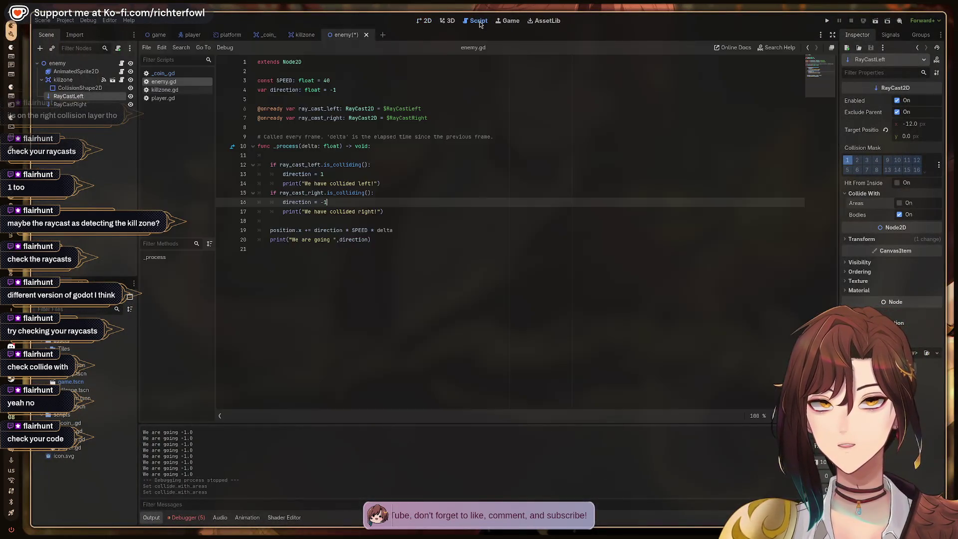
key("super+3")
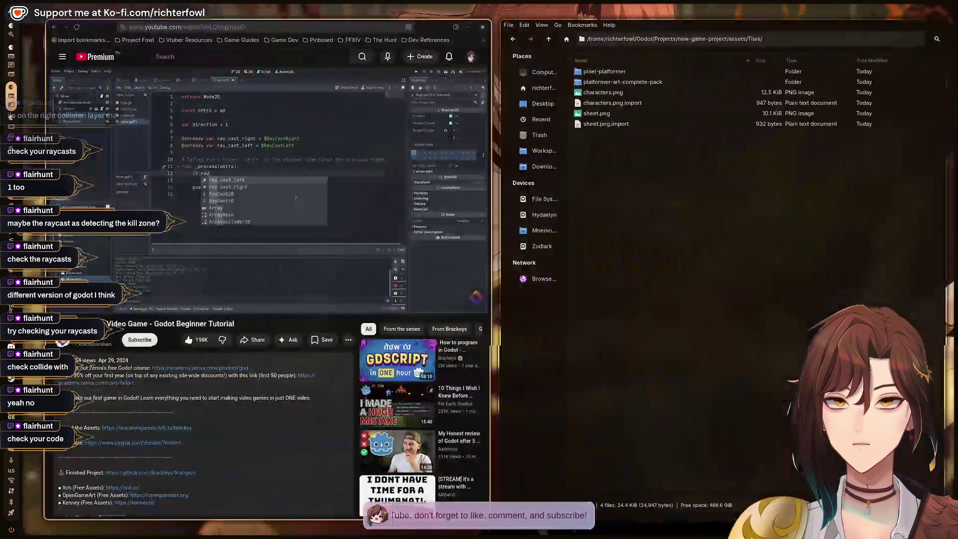
key("super+2")
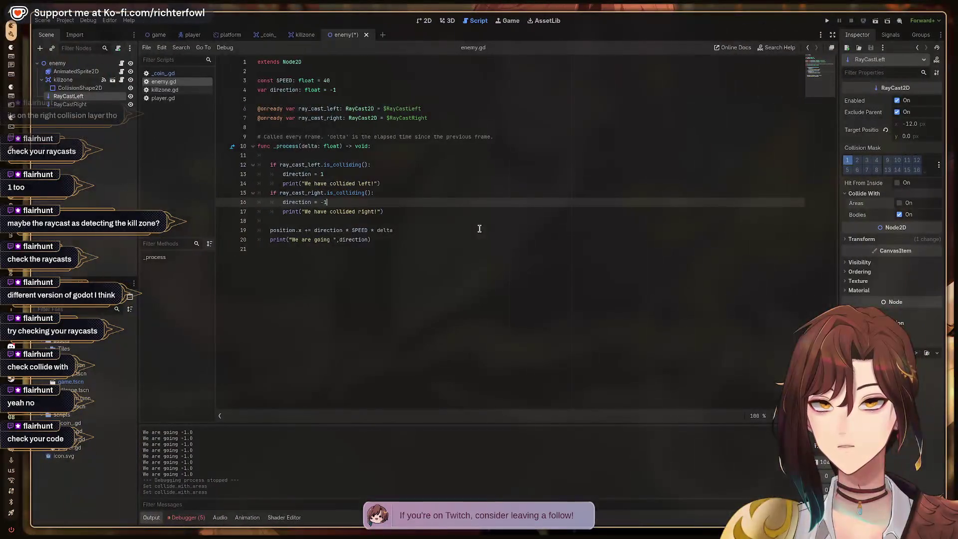
key("super+3")
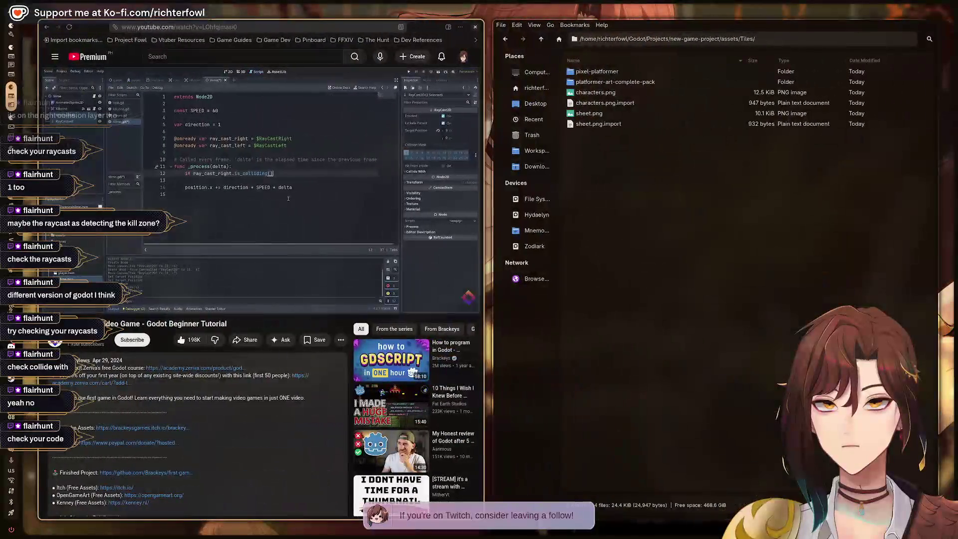
key("super+2")
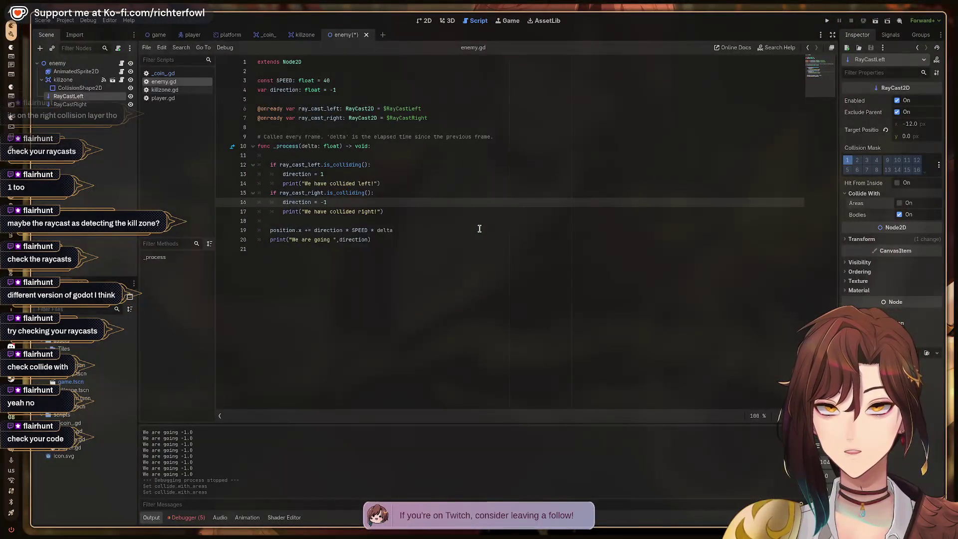
key("super+3")
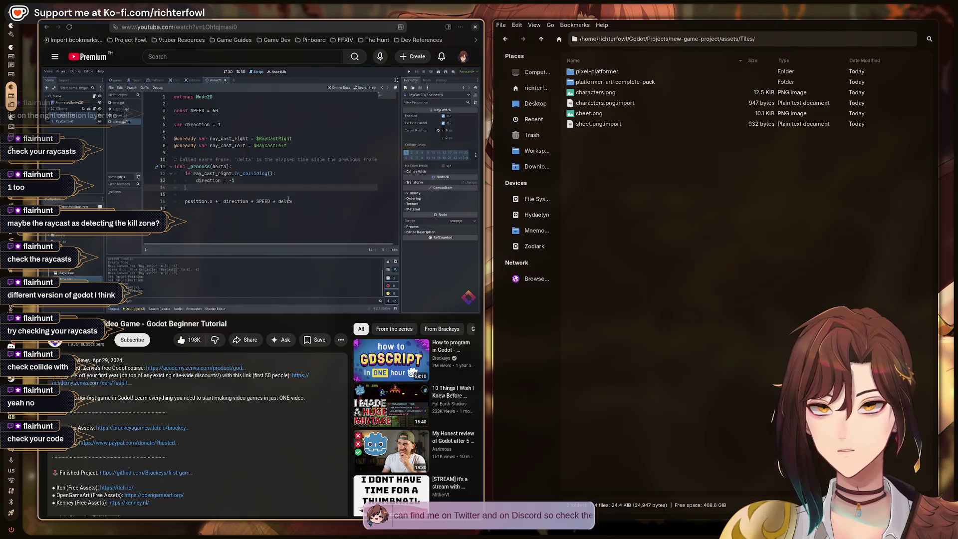
left_click(287, 199)
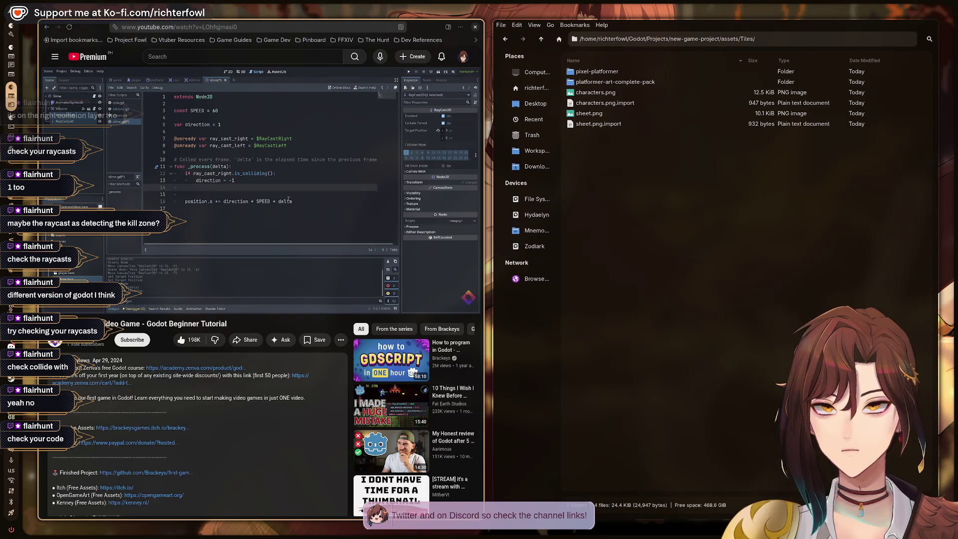
Step: In enemy.gd, set direction = -1 on left collision and direction = 1 on right, then run
key("alt+Tab")
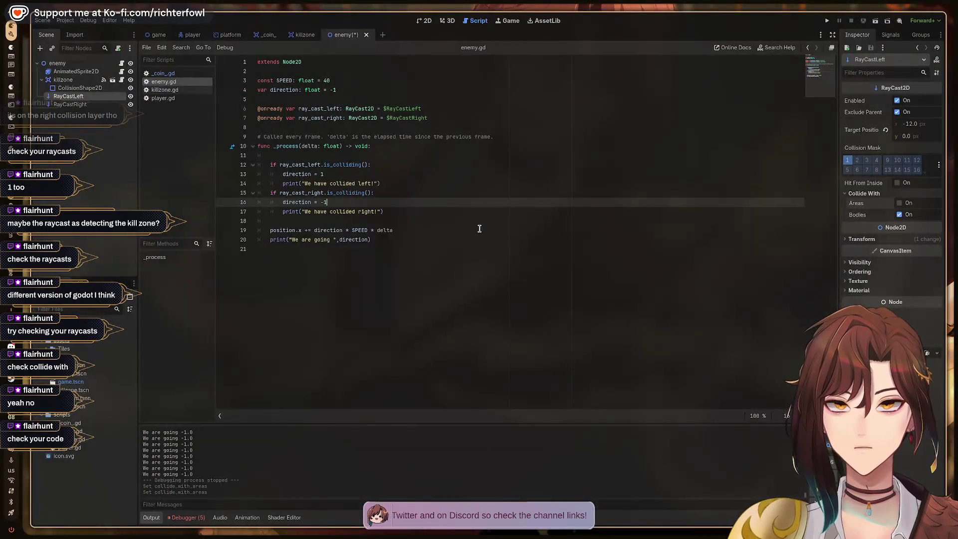
left_click(351, 176)
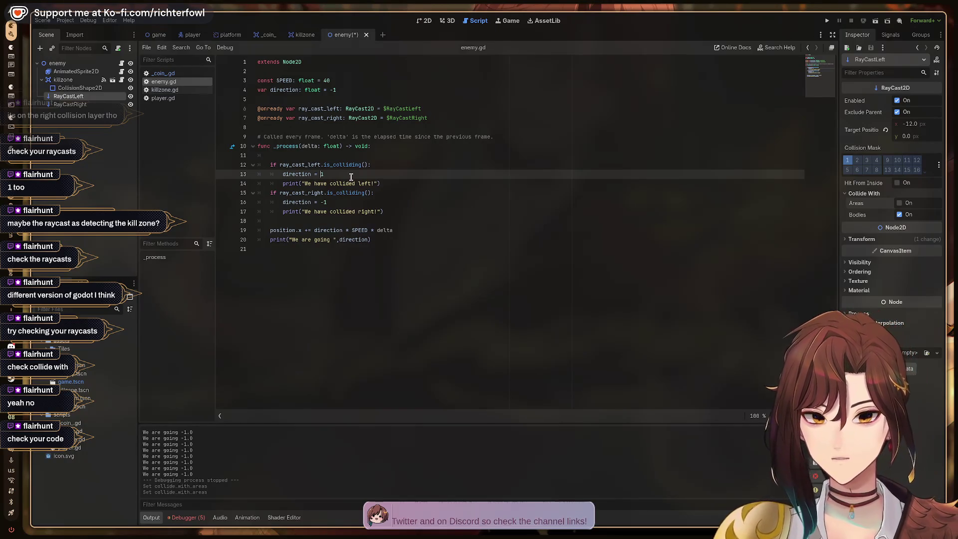
key("Left")
type("-")
key("Down")
key("Down")
key("Down")
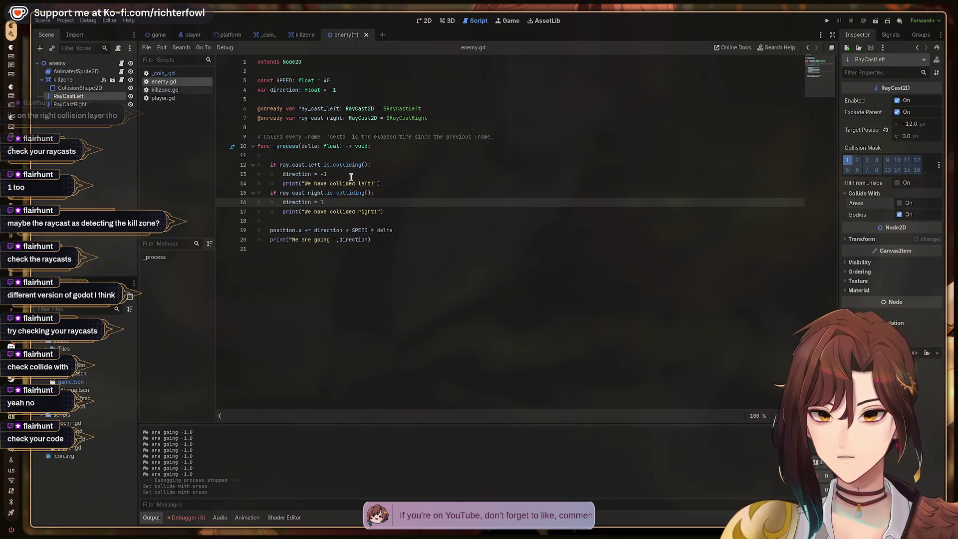
type("1")
key("BackSpace")
type("1")
key("F5")
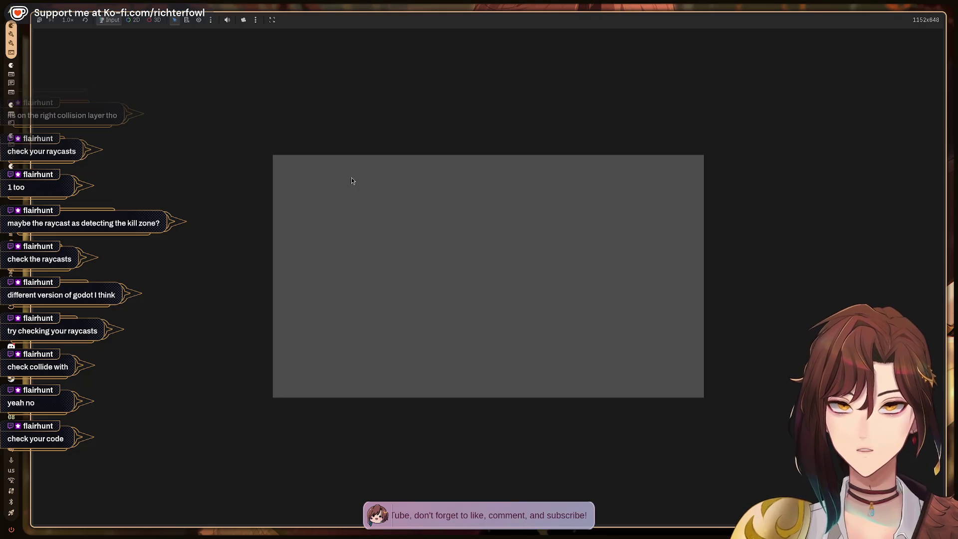
Step: Restart the game from the game level scene, moving and jumping the player right
key("F8")
left_click(159, 34)
key("F5")
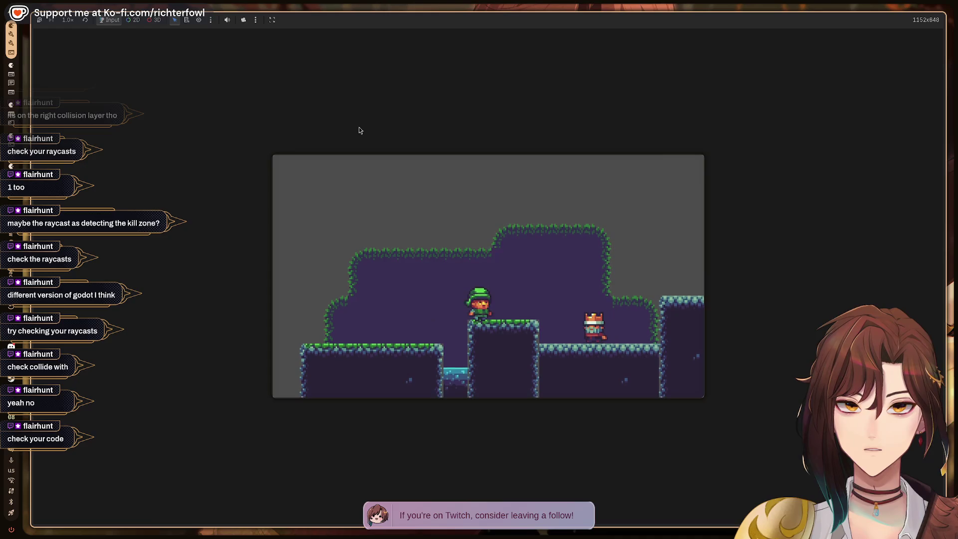
key("space")
key("Right")
key("Left")
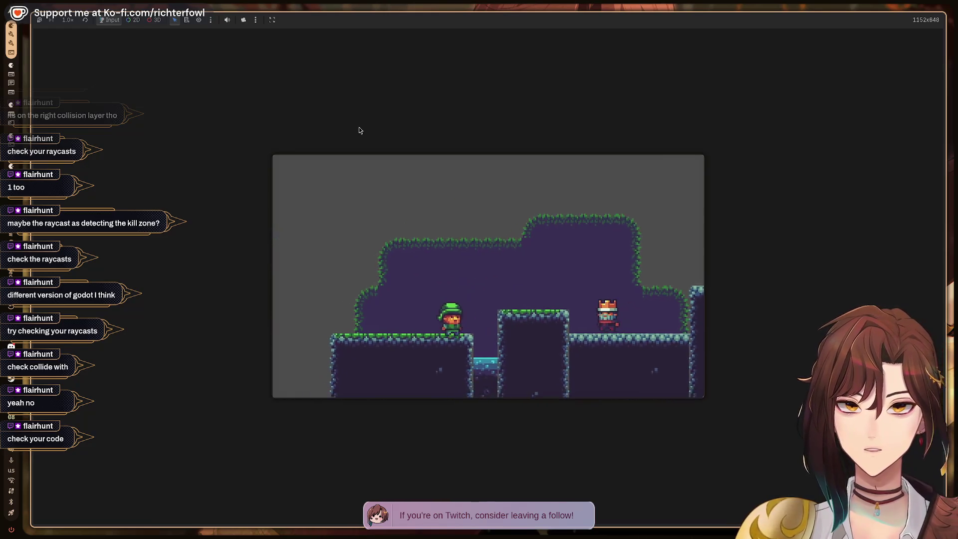
key("space")
key("Right")
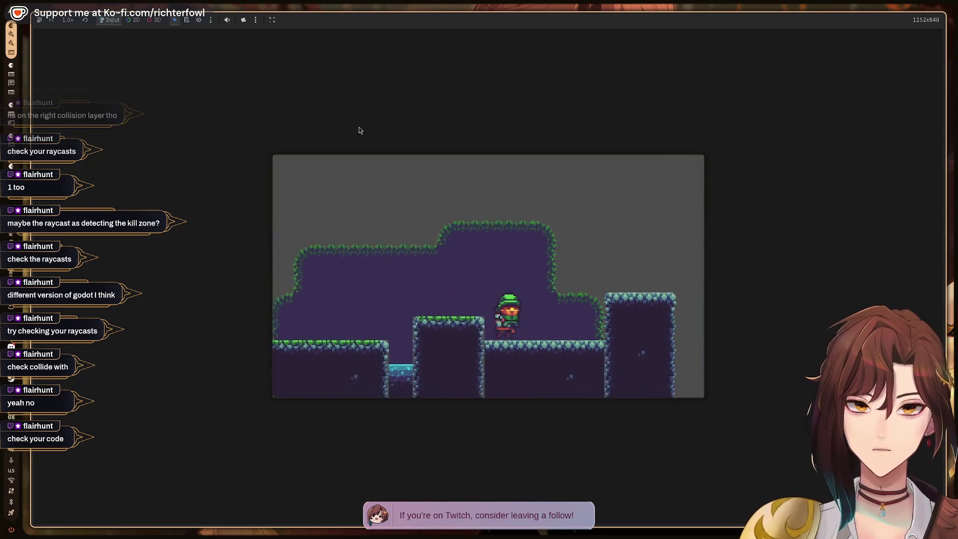
Step: Run and jump the player leftward across the level, then stop the game
key("space")
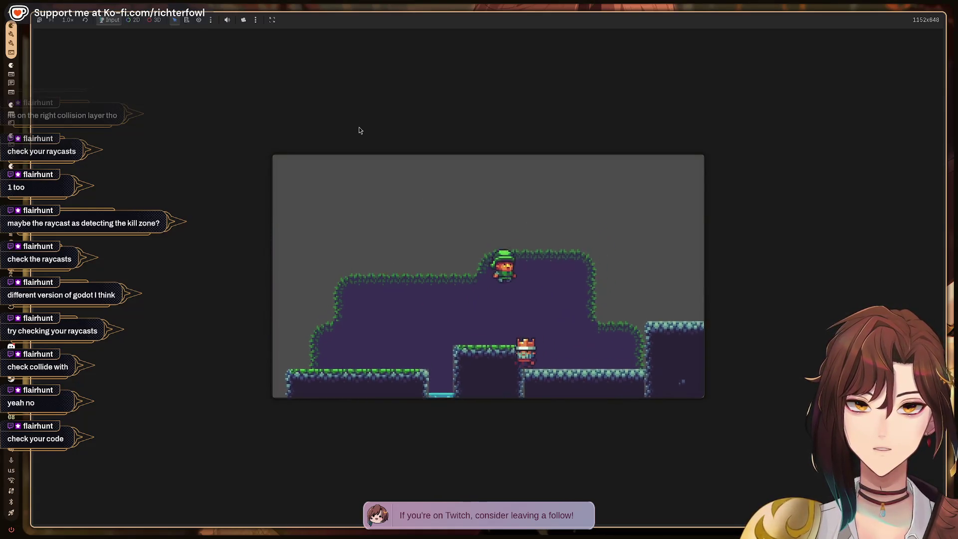
key("Right")
key("Left")
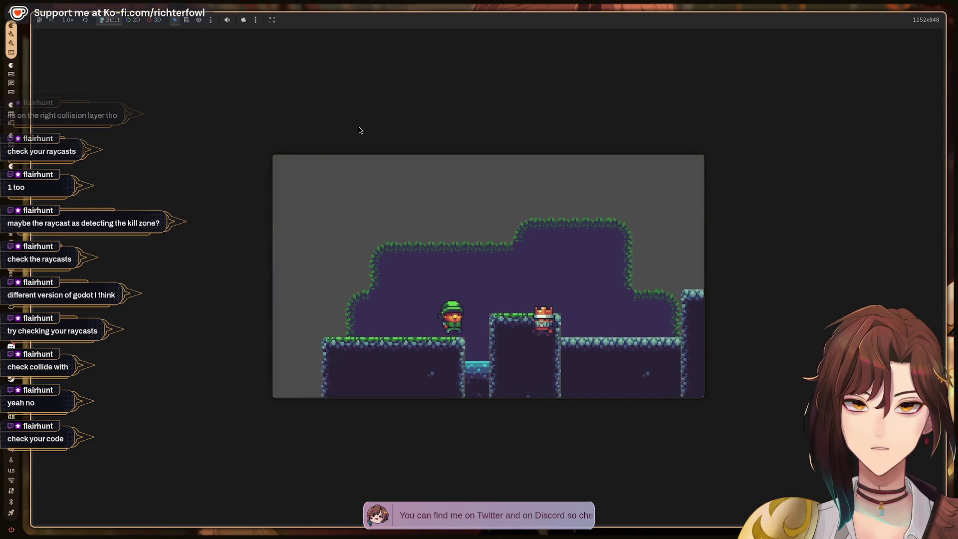
key("space")
key("Left")
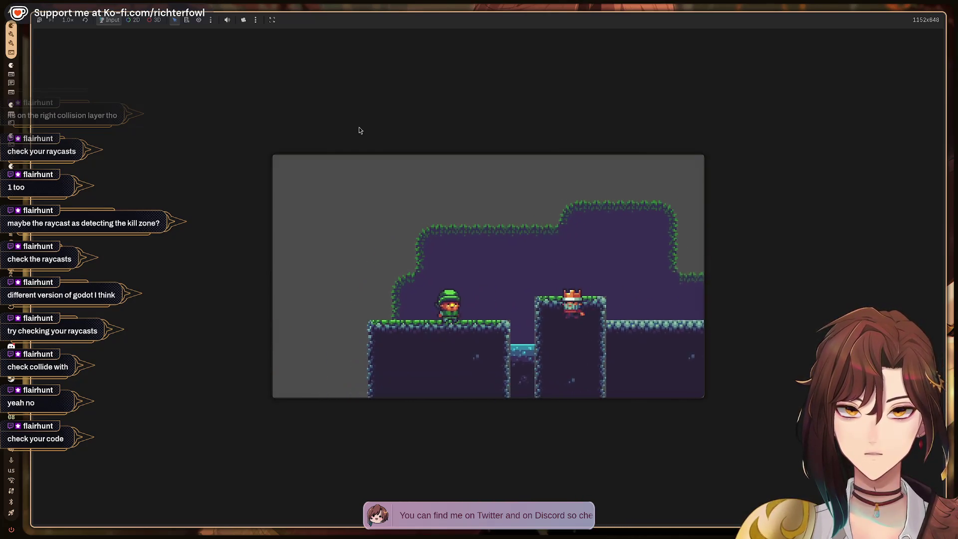
key("space")
key("Left")
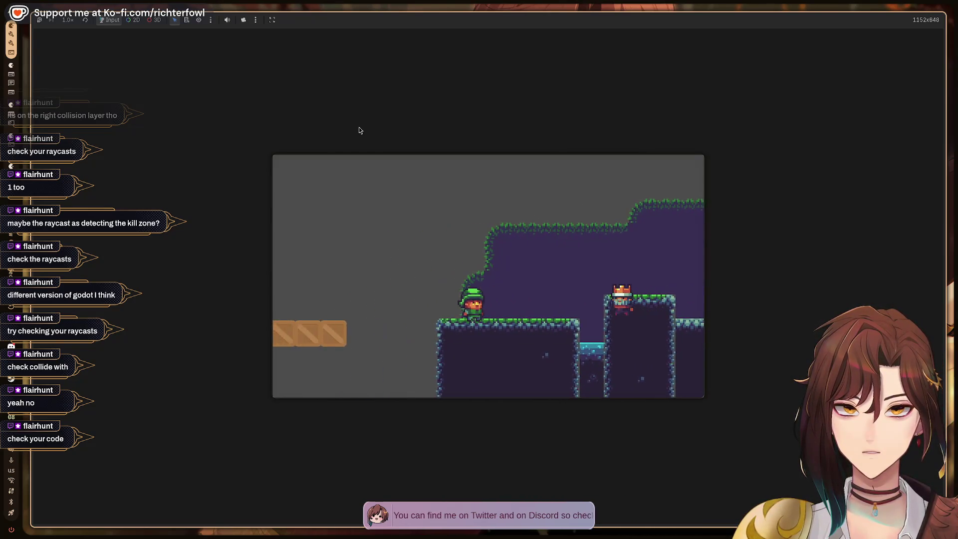
key("space")
key("Left")
key("space")
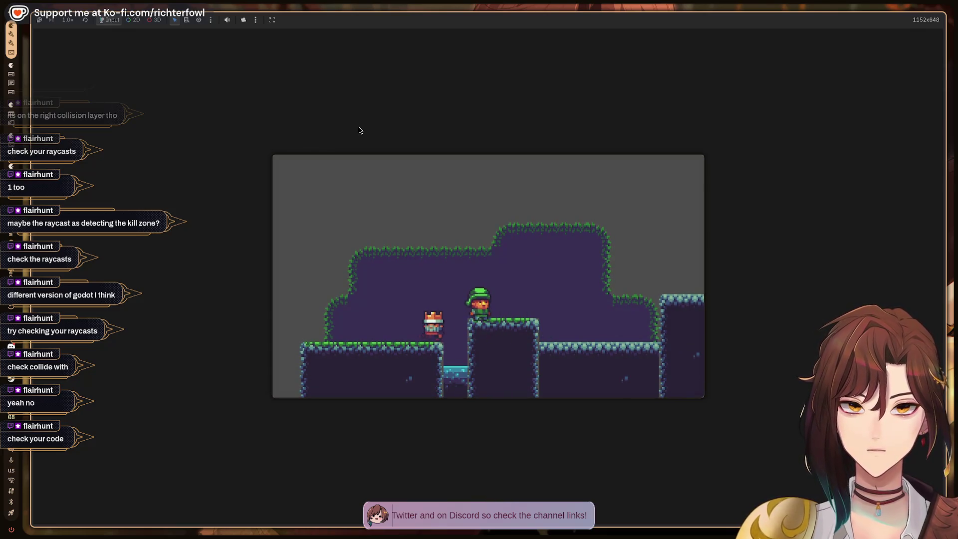
key("F8")
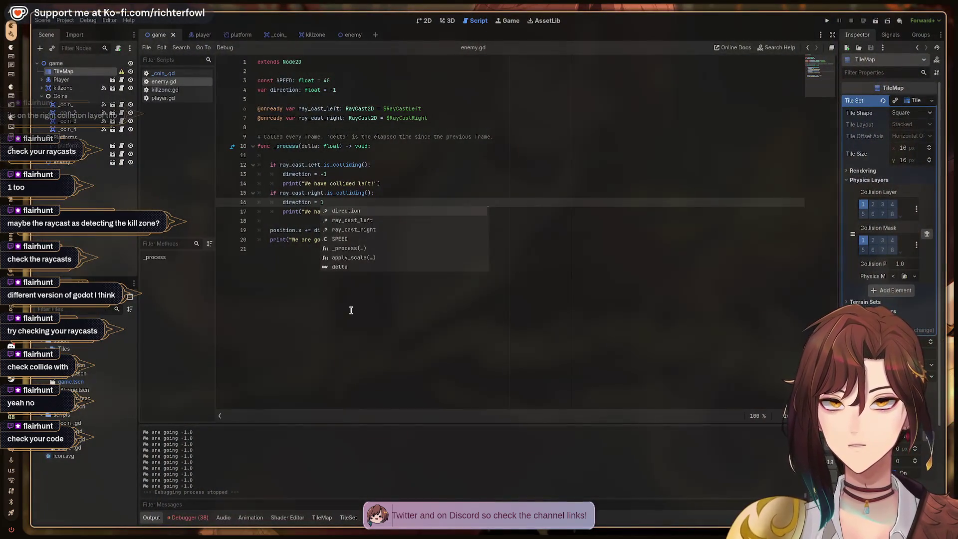
Step: Move the Player onto the left ledge in the level's 2D view
left_click(350, 310)
left_click(426, 21)
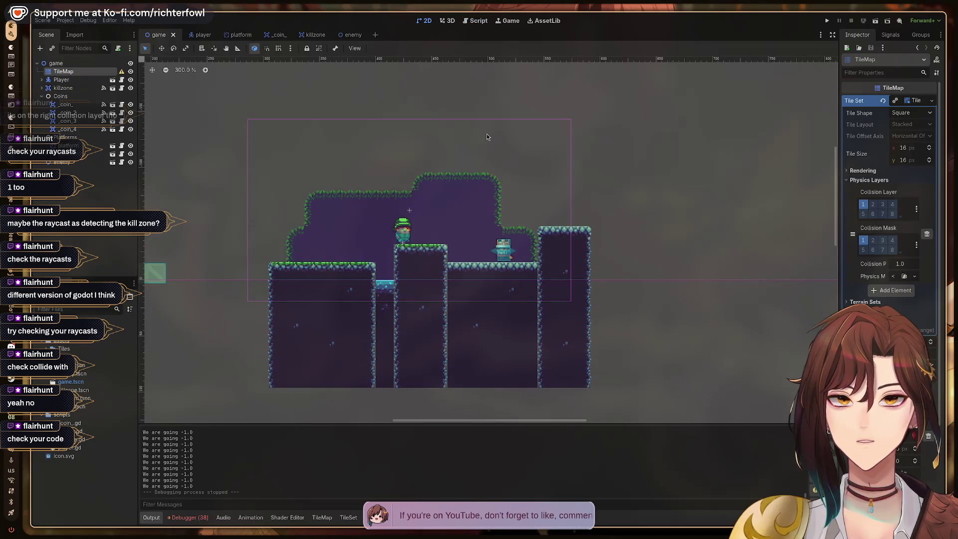
scroll(274, 180, "left", 5)
mouse_move(657, 227)
left_mouse_down()
mouse_move(536, 167)
mouse_move(180, 227)
mouse_move(175, 253)
left_mouse_up()
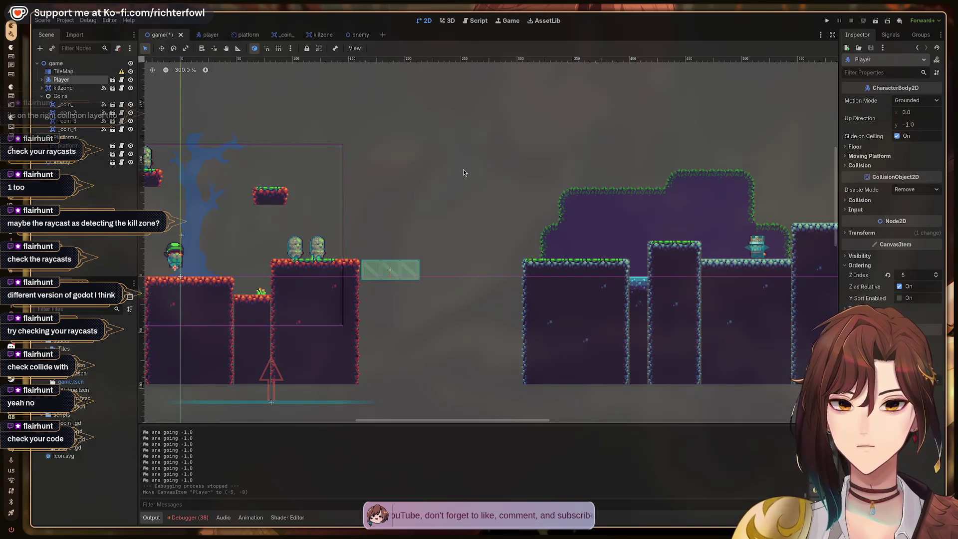
Step: Play-test from the new start, walking and jumping left and right, then stop
key("F5")
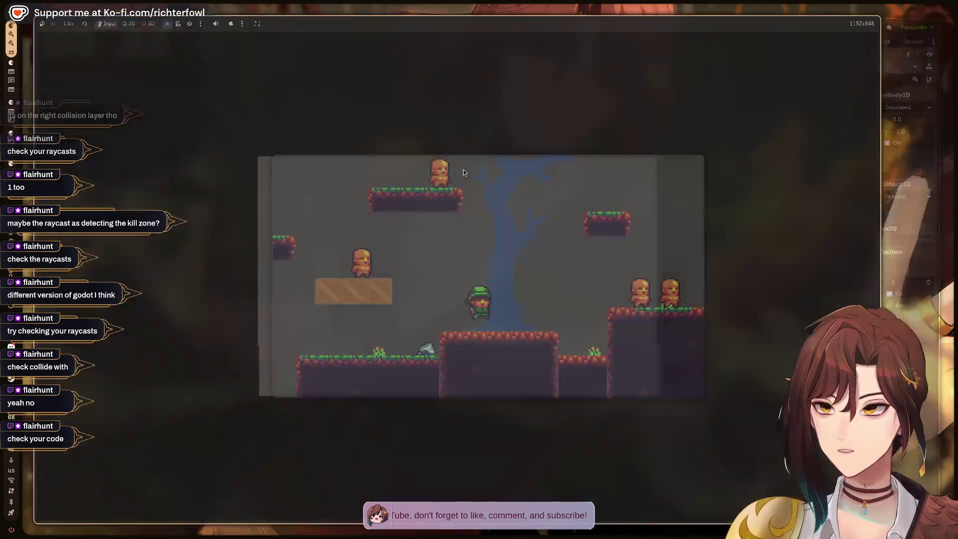
key("Left")
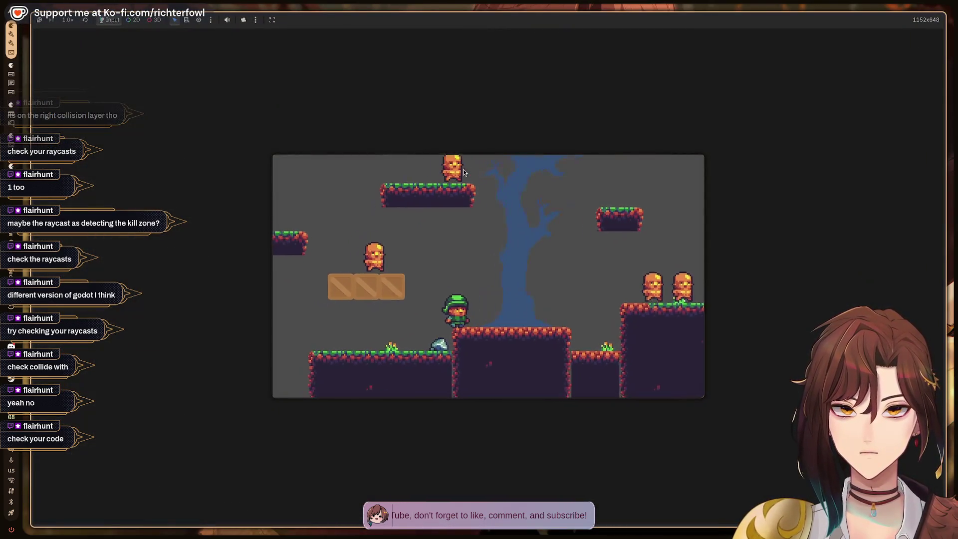
key("Right")
key("space")
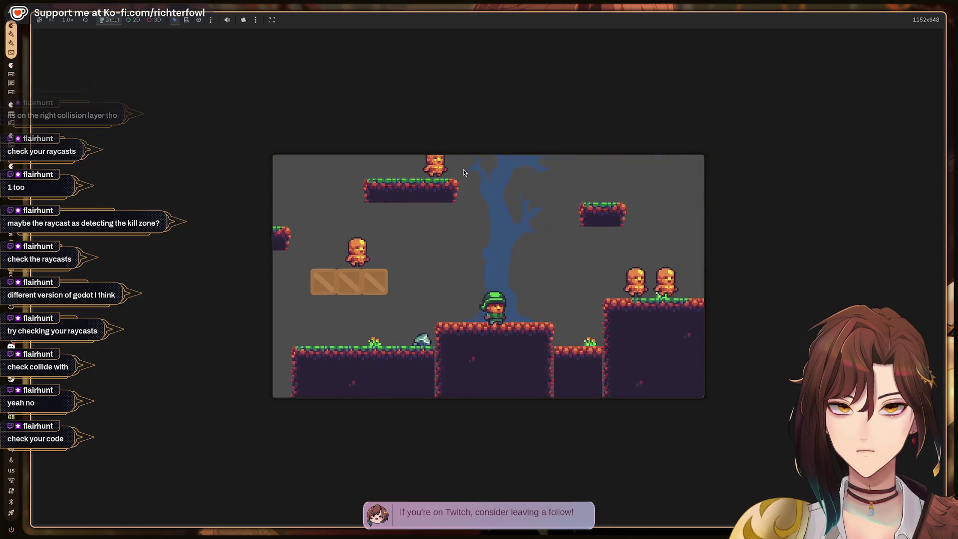
key("Left")
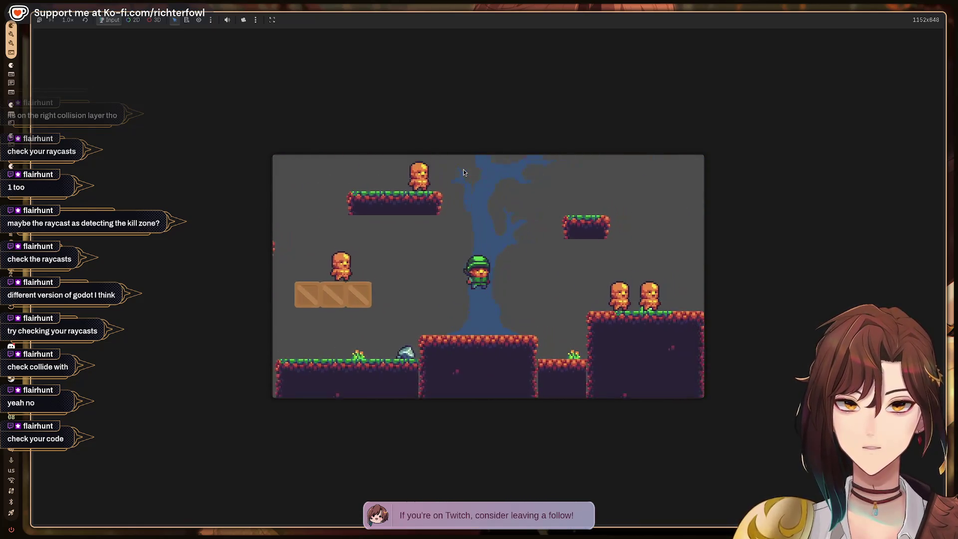
key("Right")
key("space")
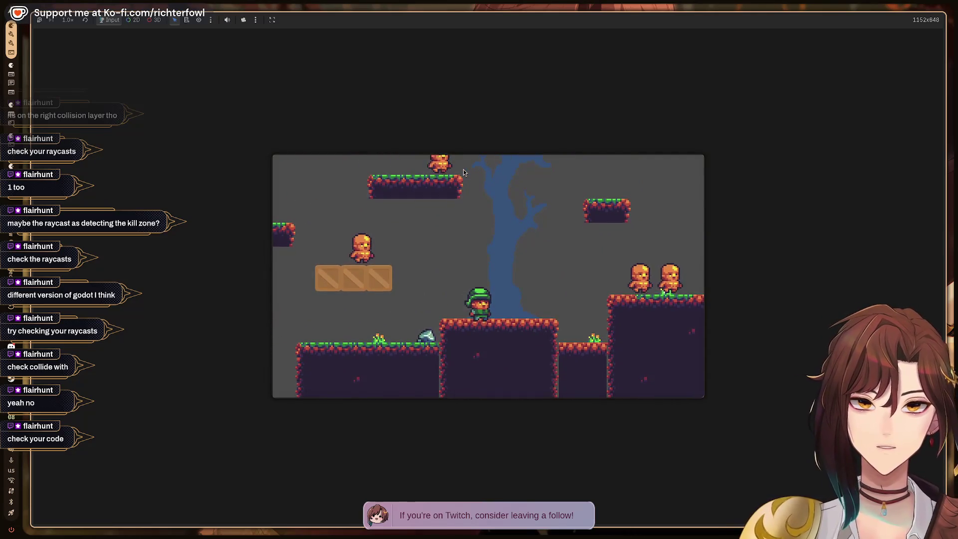
key("F8")
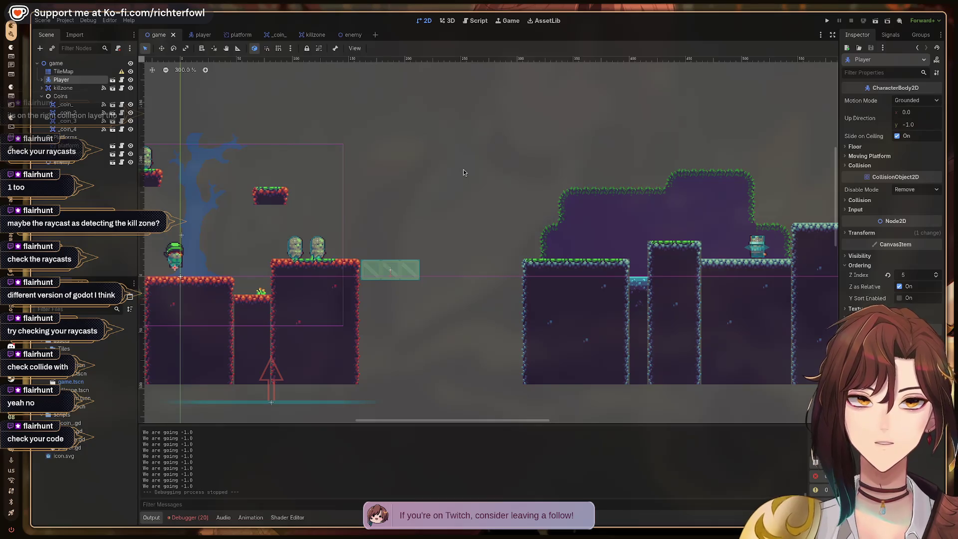
Step: Select the enemy, expand killzone, and inspect killzone, its CollisionShape2D and the enemy node
left_click(757, 248)
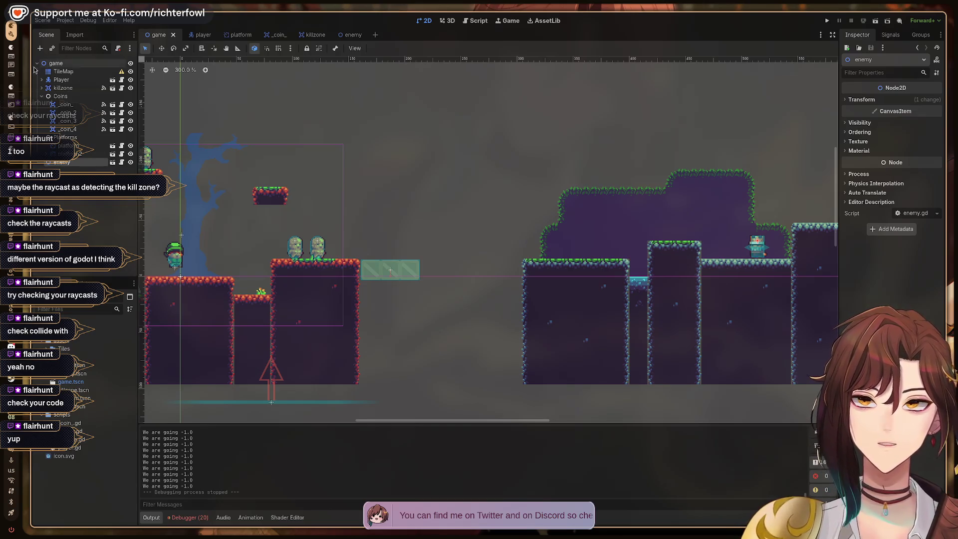
left_click(42, 88)
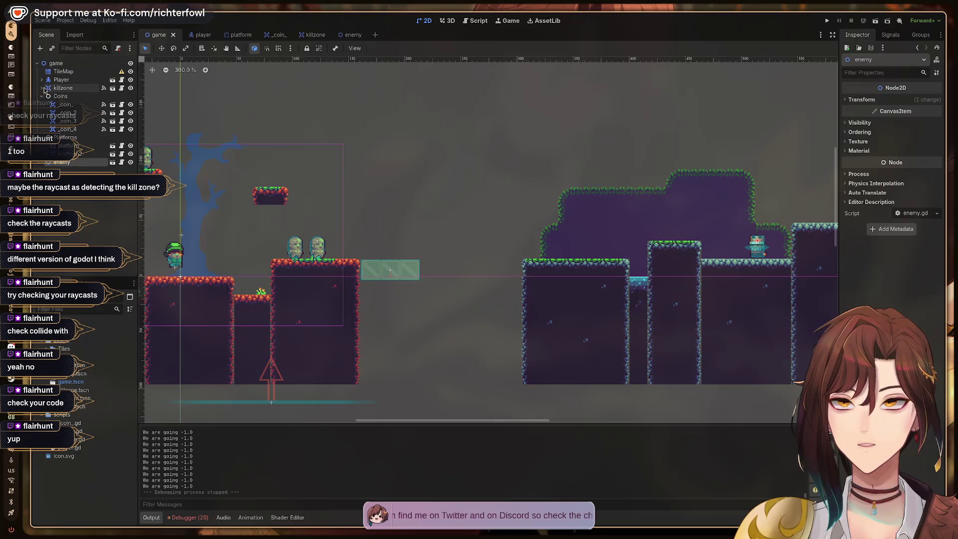
key("f")
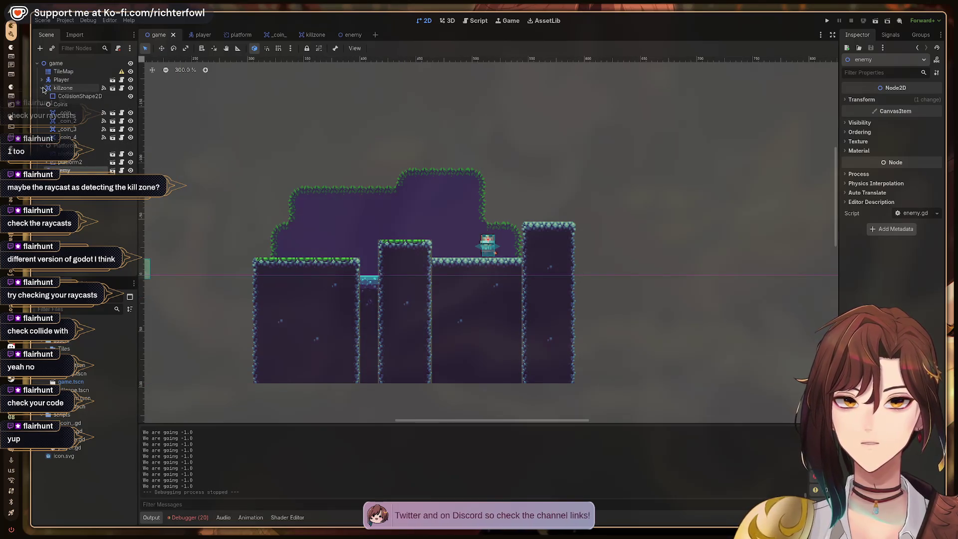
left_click(65, 88)
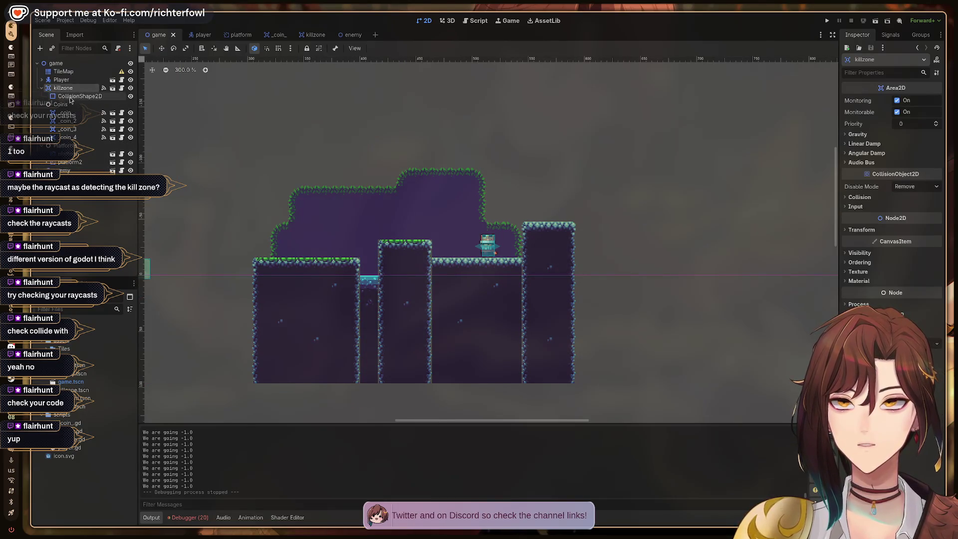
left_click(70, 97)
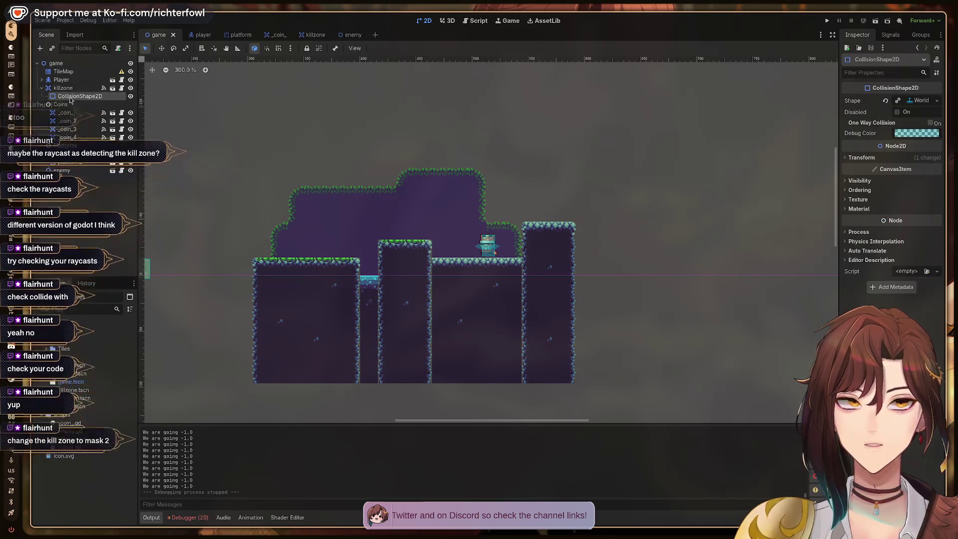
left_click(64, 88)
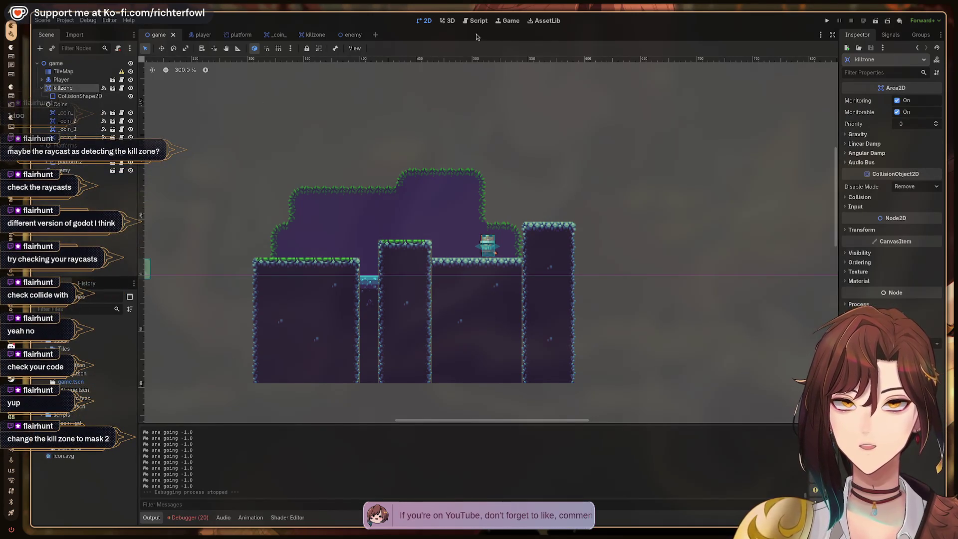
left_click(64, 170)
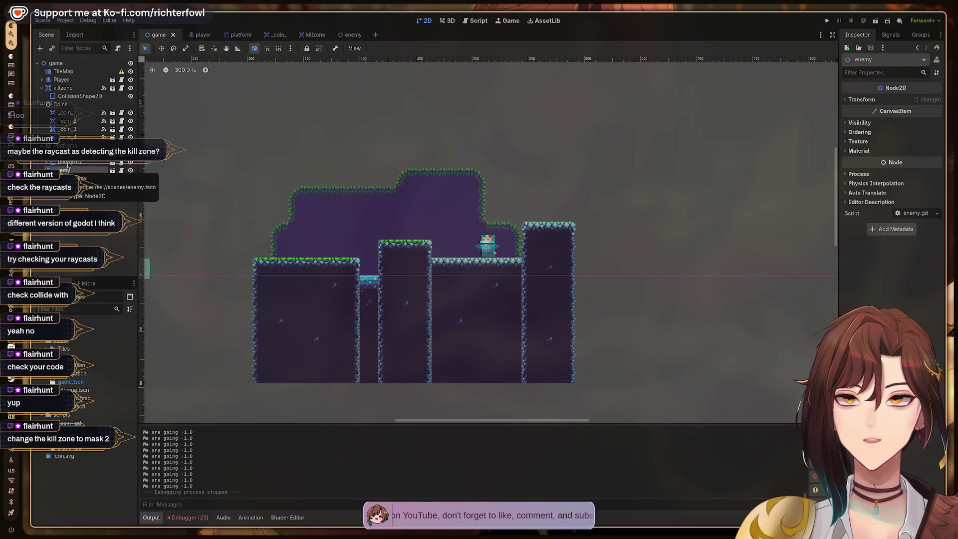
Step: Glance at enemy.gd in the Script view, return to 2D, and open the enemy scene
left_click(482, 23)
left_click(508, 21)
left_click(479, 21)
left_click(426, 21)
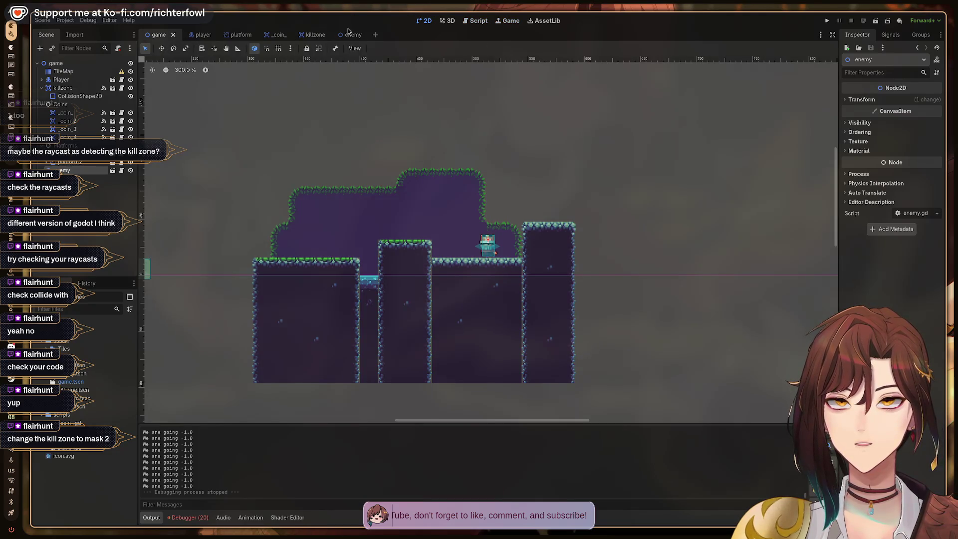
left_click(351, 34)
Step: Give the enemy's killzone a collision mask of layer 2 and save the enemy scene
left_click(74, 89)
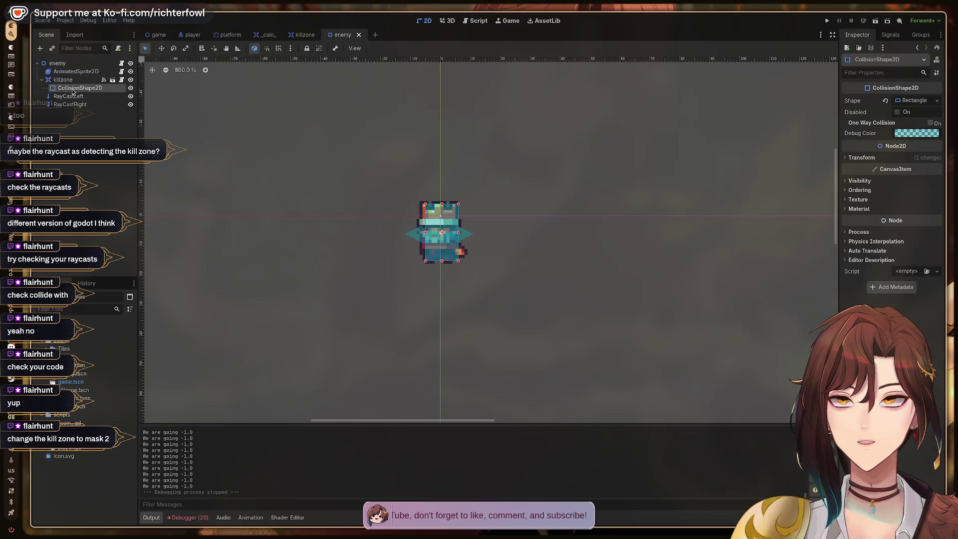
left_click(75, 71)
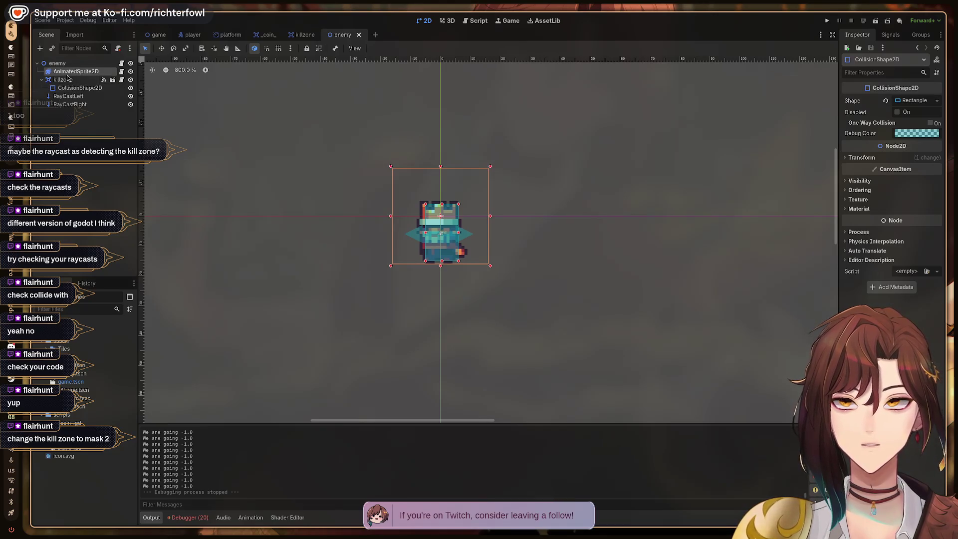
left_click(63, 80)
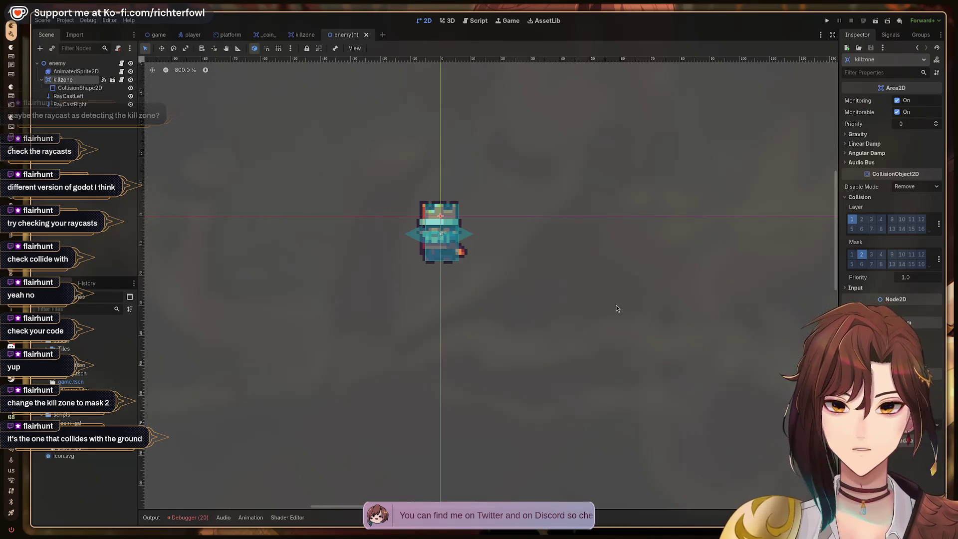
key("ctrl+s")
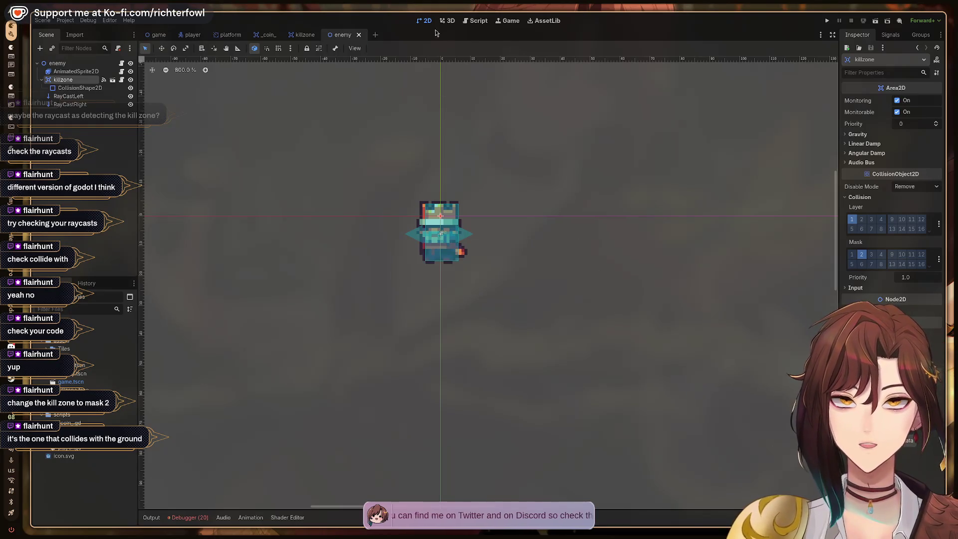
left_click(157, 37)
Step: Run the level with F5, move the player left and right to watch the enemy, then stop
key("F5")
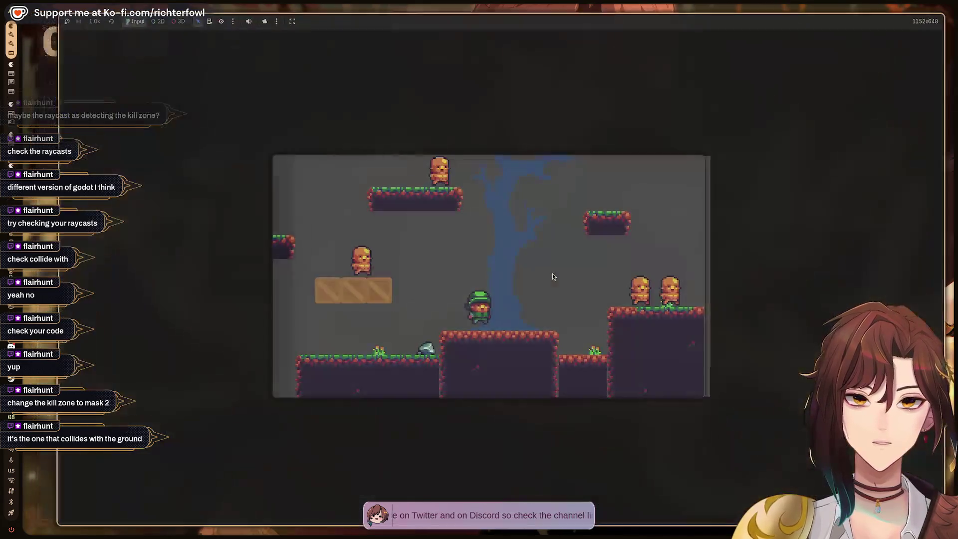
key("space")
key("d")
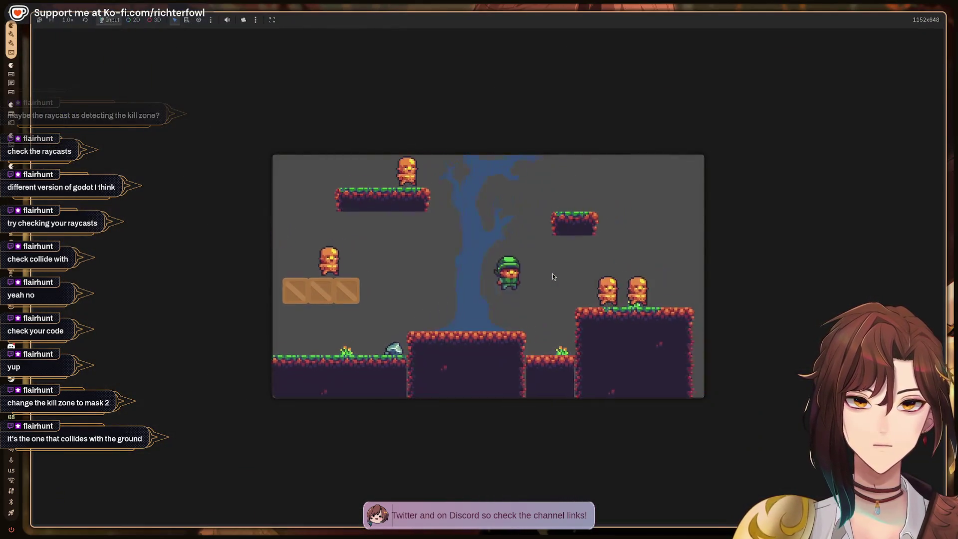
key("a")
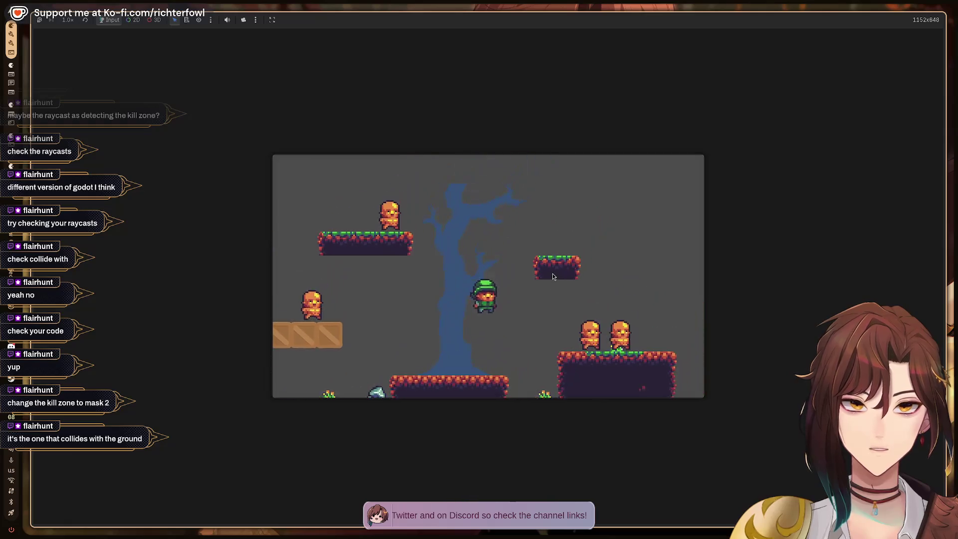
key("space")
key("a")
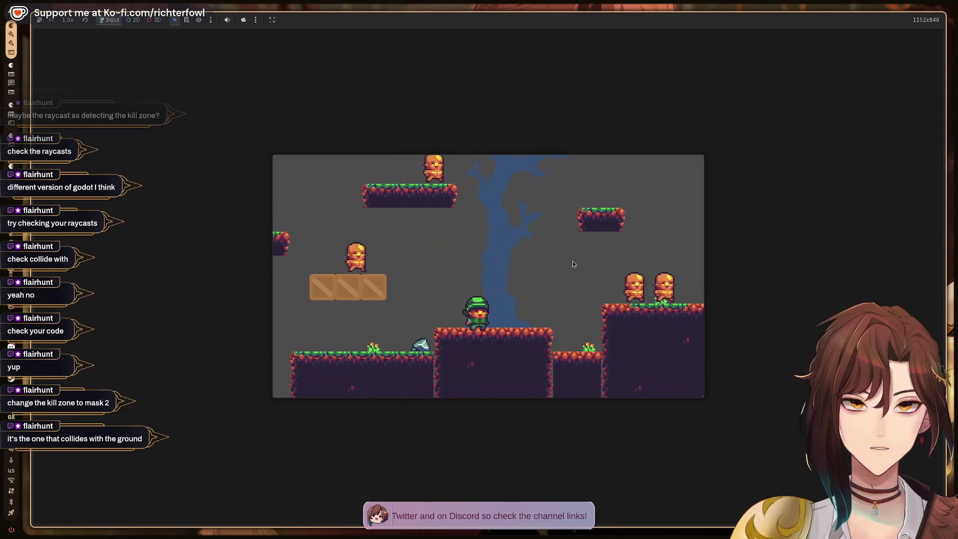
key("a")
key("space")
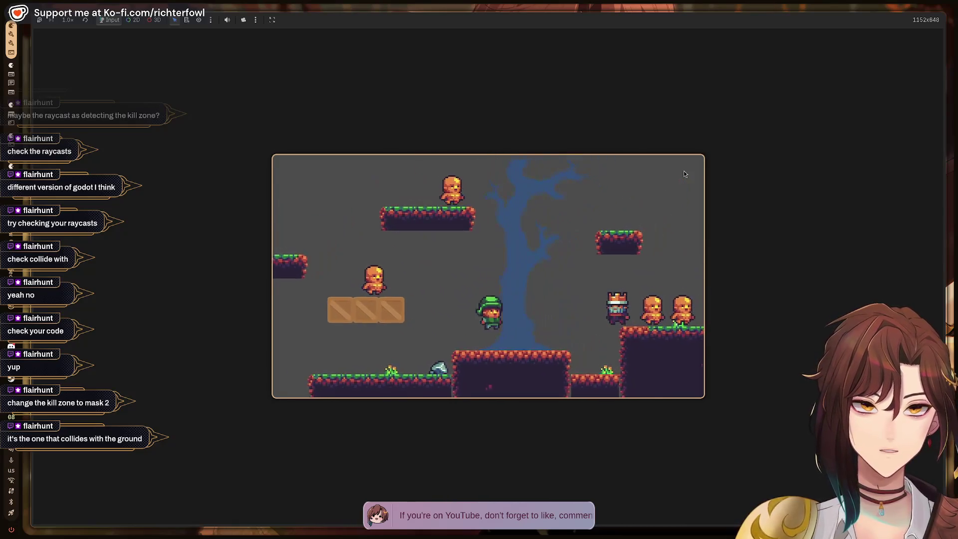
key("a")
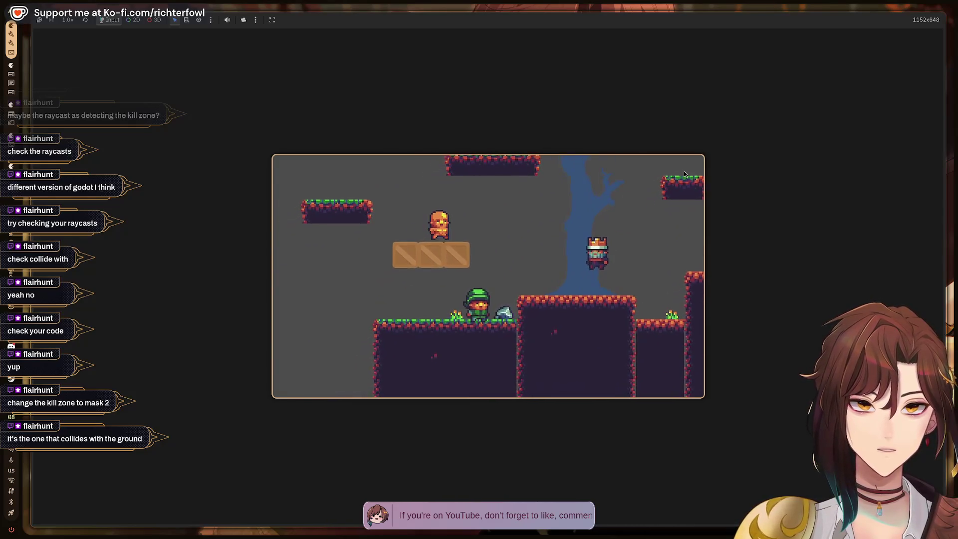
key("a")
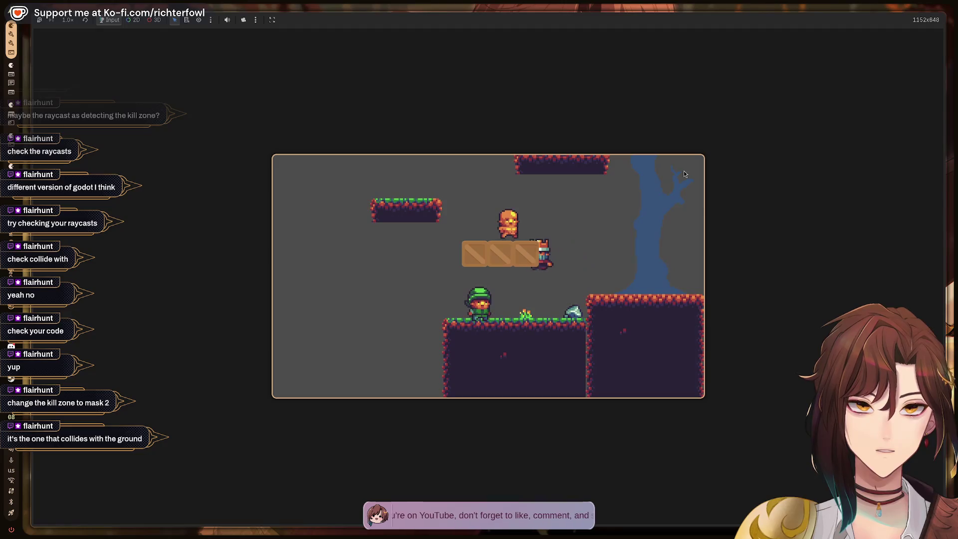
key("d")
key("d")
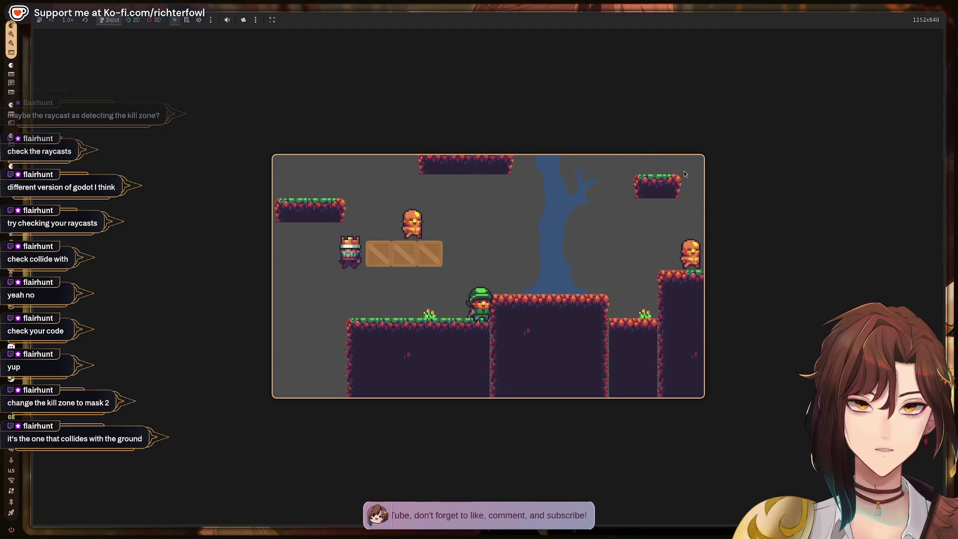
key("a")
key("d")
key("a")
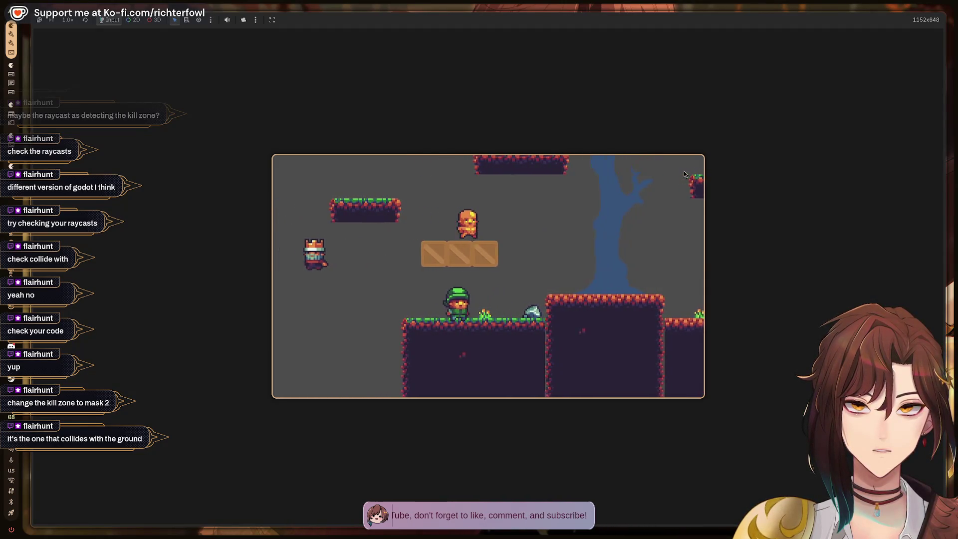
key("d")
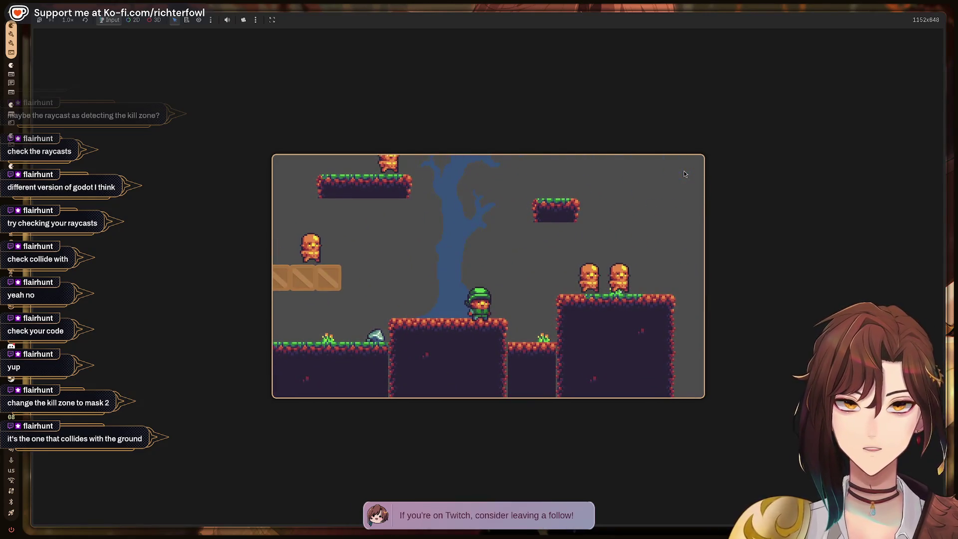
key("F8")
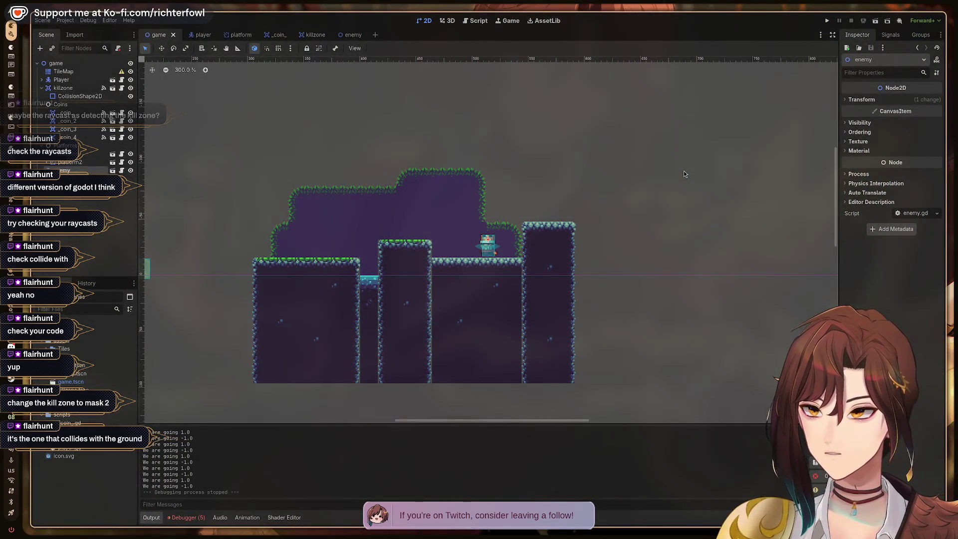
Step: Nudge the enemy with the arrow keys to position (517, -32)
key("Right")
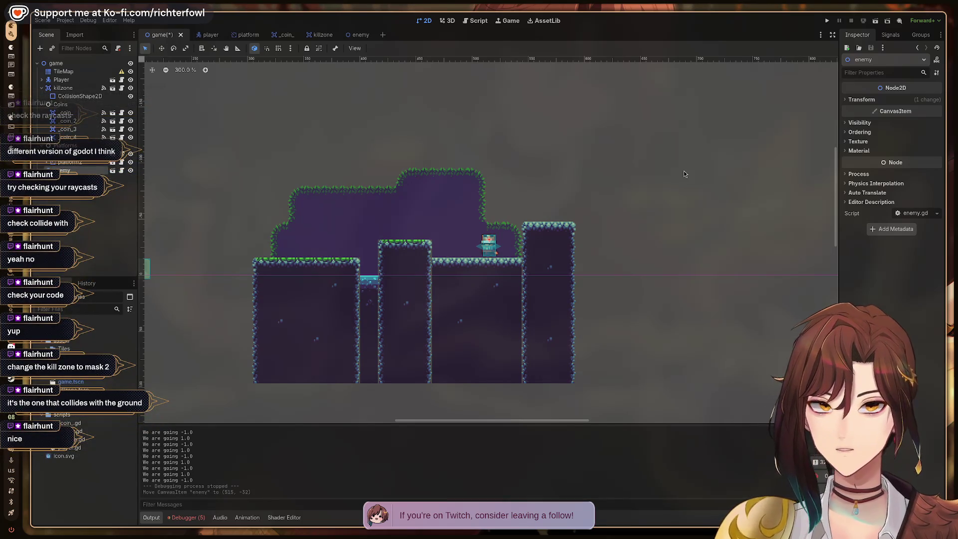
key("Left")
key("Left")
key("Right")
key("Right")
key("Right")
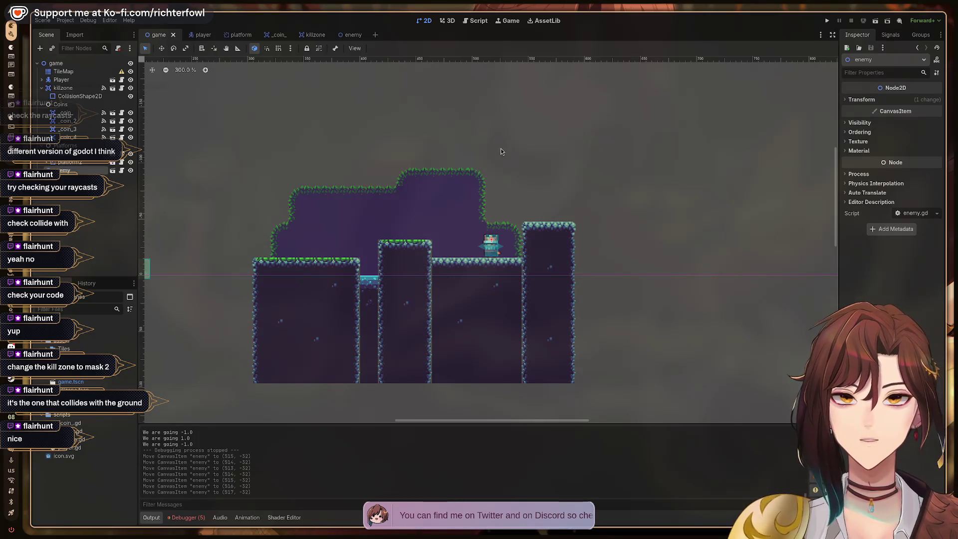
Step: Pan the level view and bring up the enemy.gd script
left_click_drag(339, 204, 536, 196)
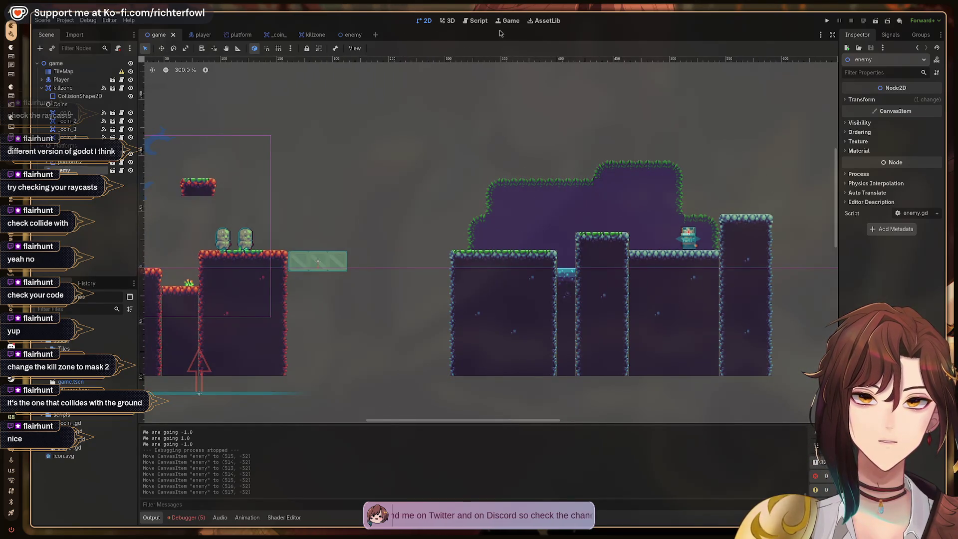
scroll(206, 460, "up", 1)
scroll(190, 455, "up", 1)
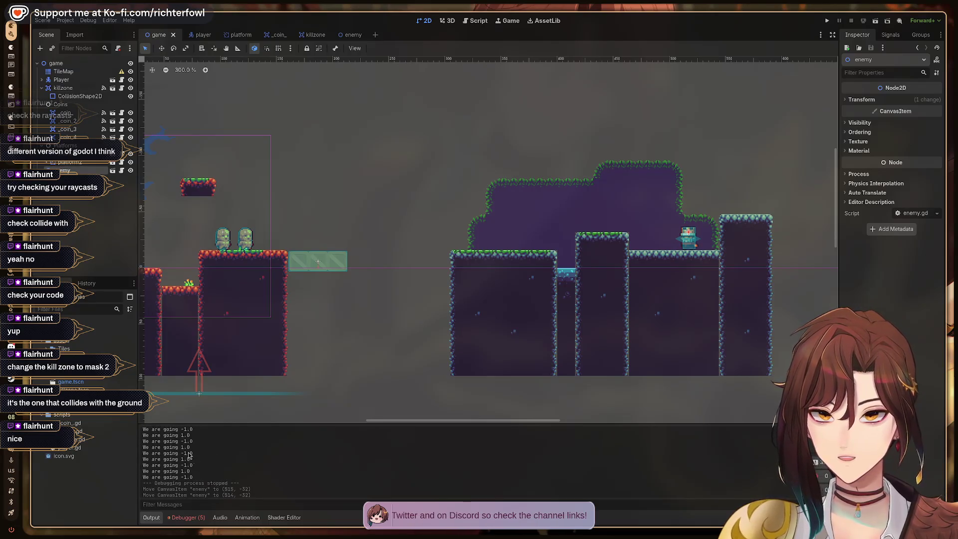
scroll(210, 462, "up", 1)
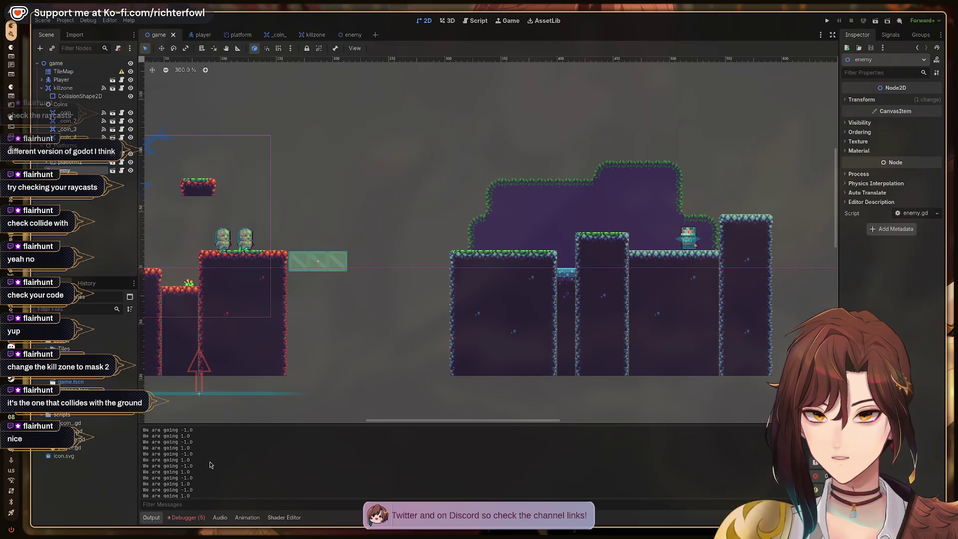
scroll(175, 448, "down", 4)
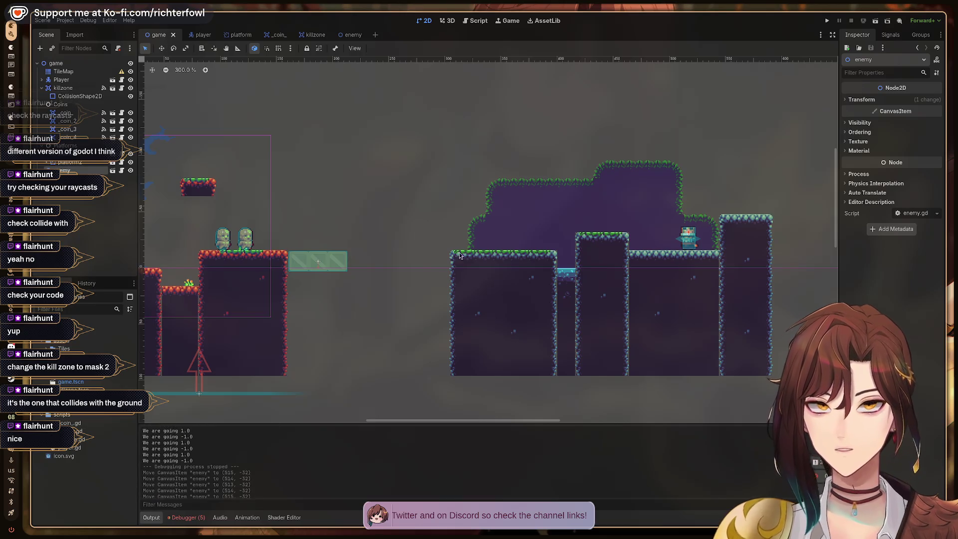
left_click(478, 24)
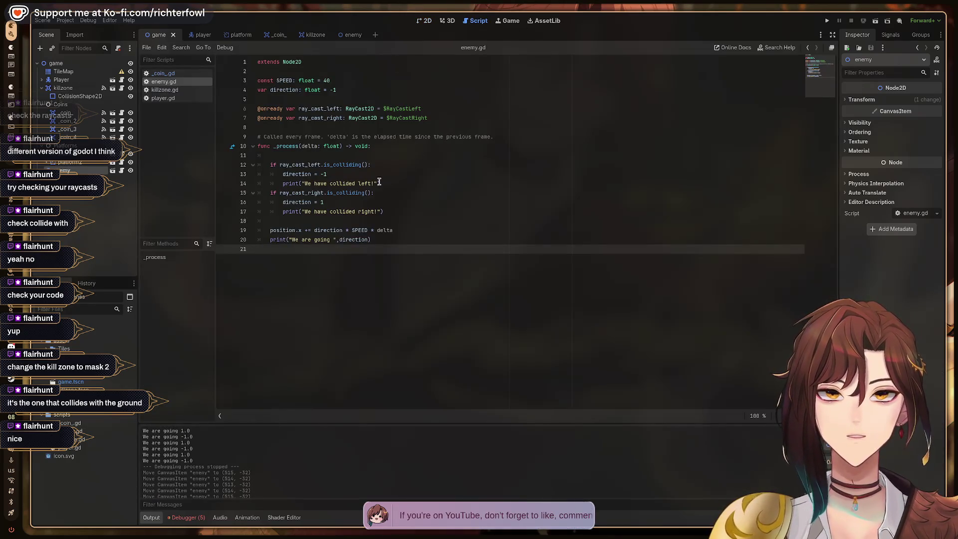
left_click(397, 182)
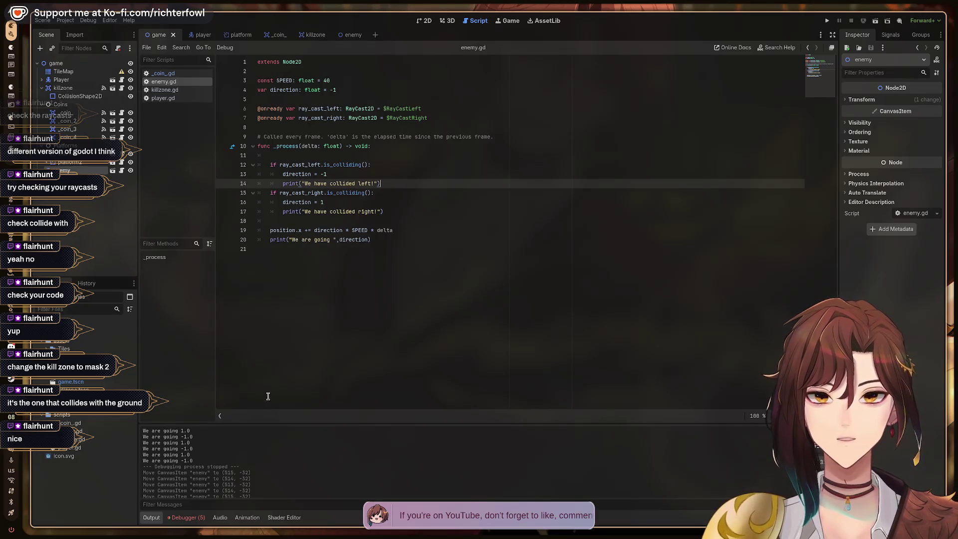
scroll(235, 453, "up", 3)
scroll(235, 450, "up", 4)
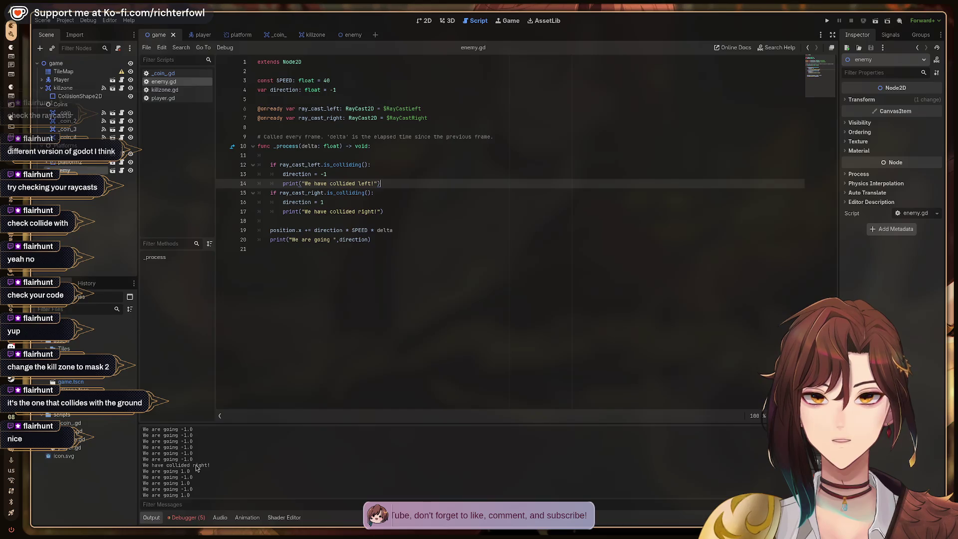
scroll(195, 465, "down", 5)
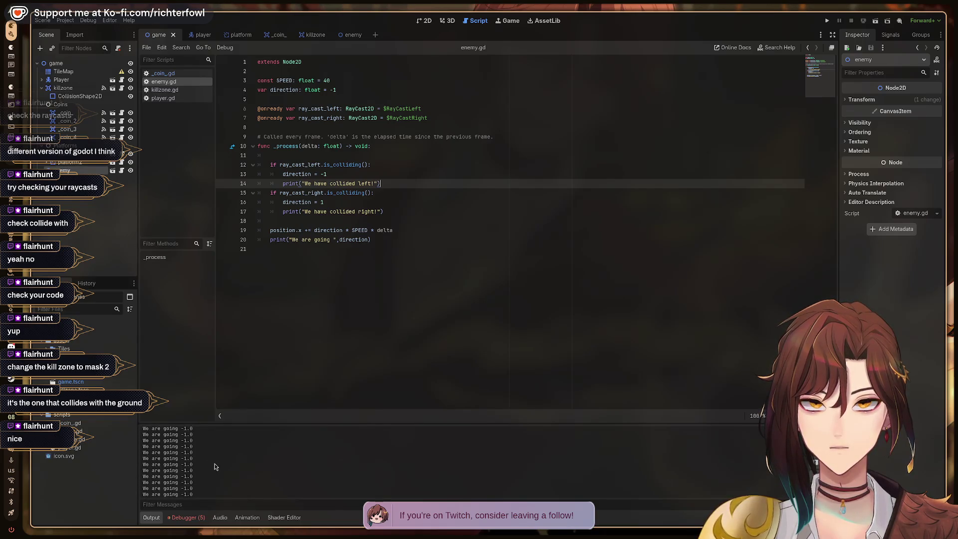
Step: Make left hits set direction 1 and right hits set -1, then save enemy.gd
left_click(336, 174)
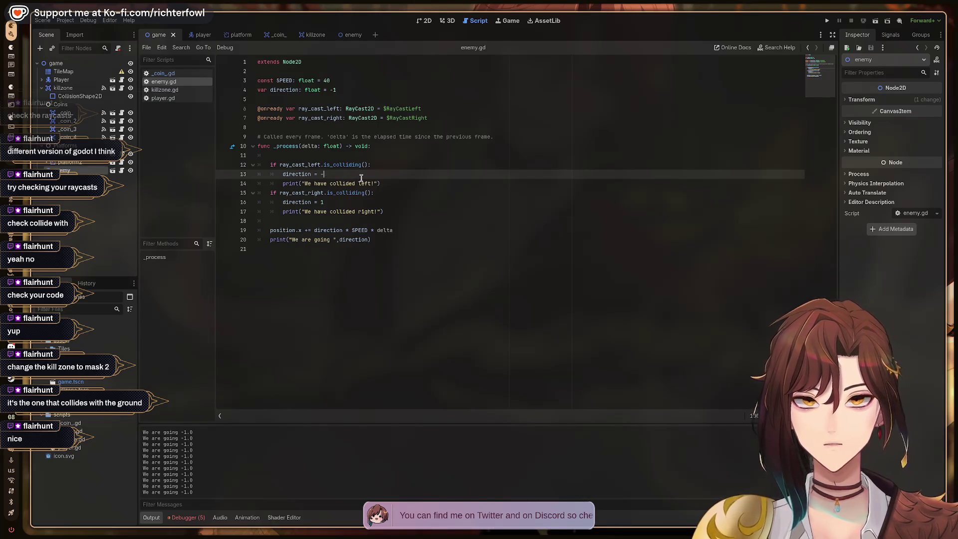
type("1")
key("Down")
key("Down")
key("Down")
type("-")
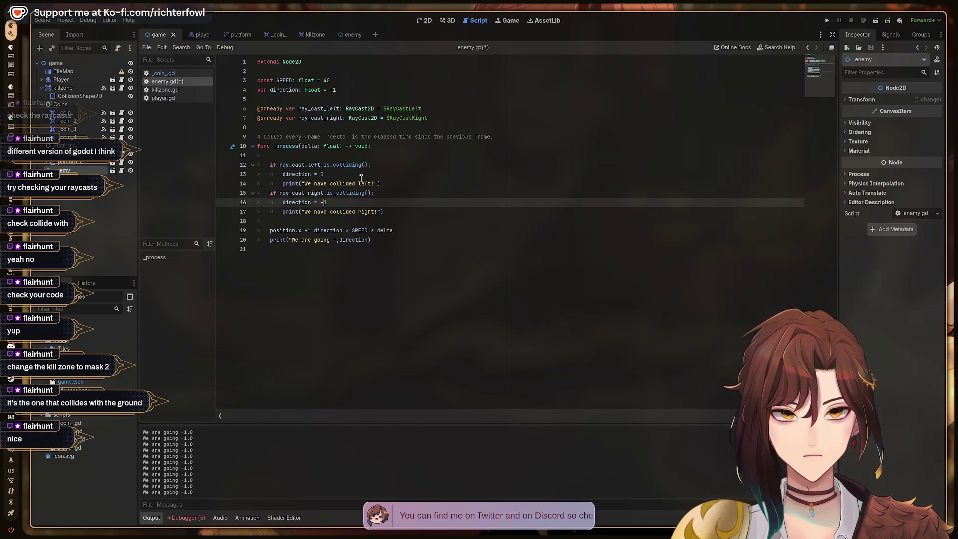
key("ctrl+s")
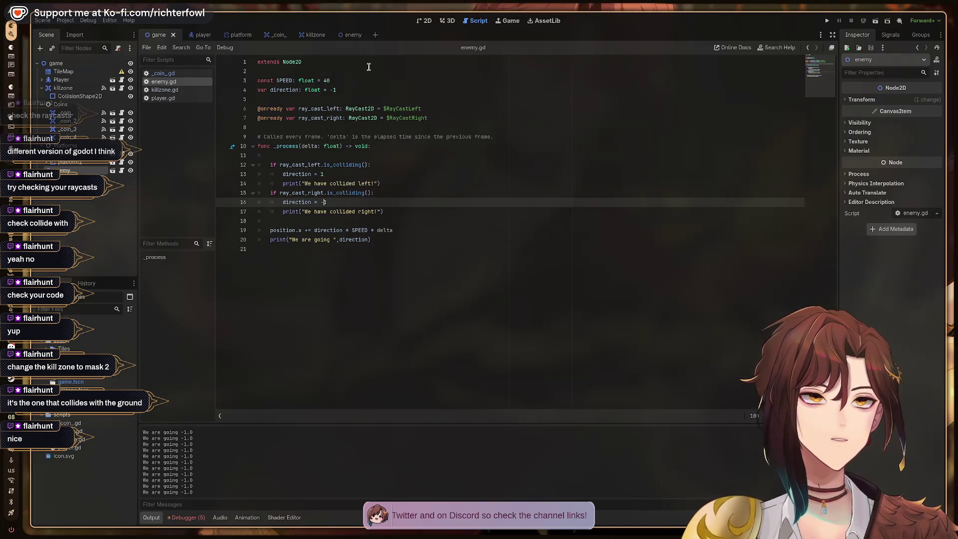
left_click(426, 21)
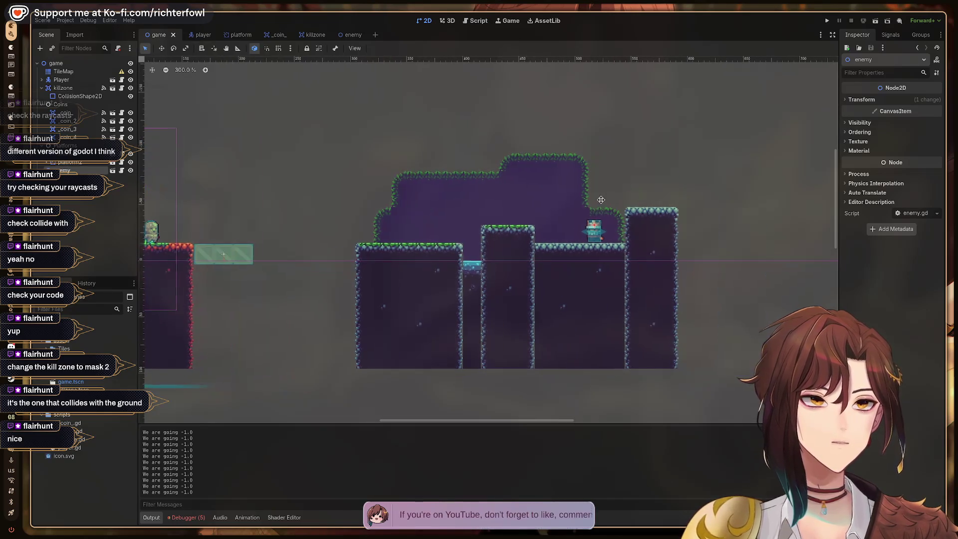
Step: In the enemy scene, inspect RayCastLeft and its Transform, then return to enemy.gd
scroll(587, 226, "right", 3)
left_click(340, 36)
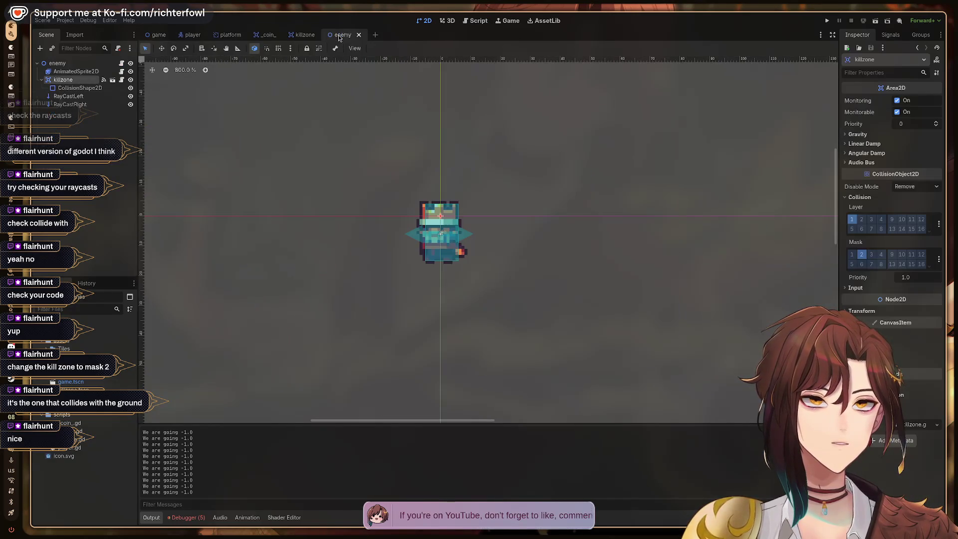
left_click(419, 239)
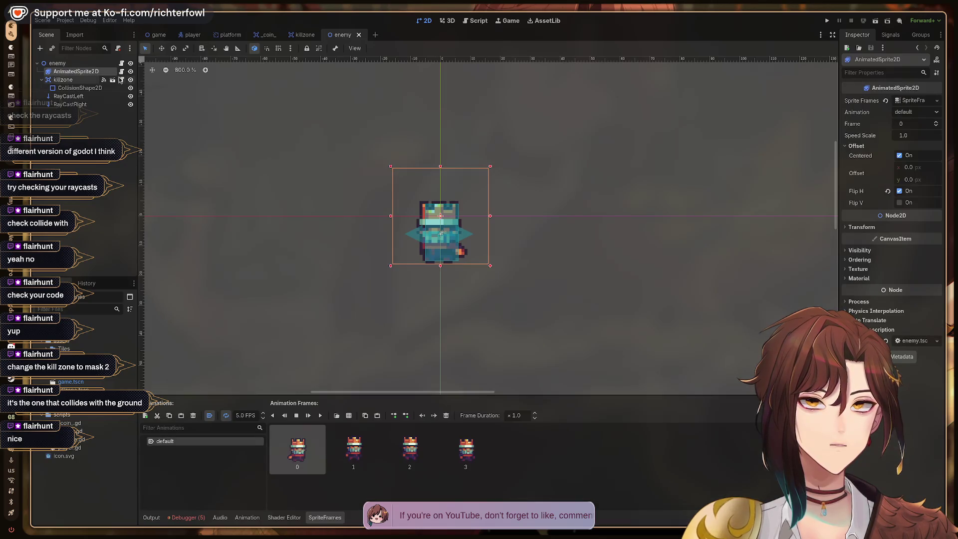
left_click(75, 97)
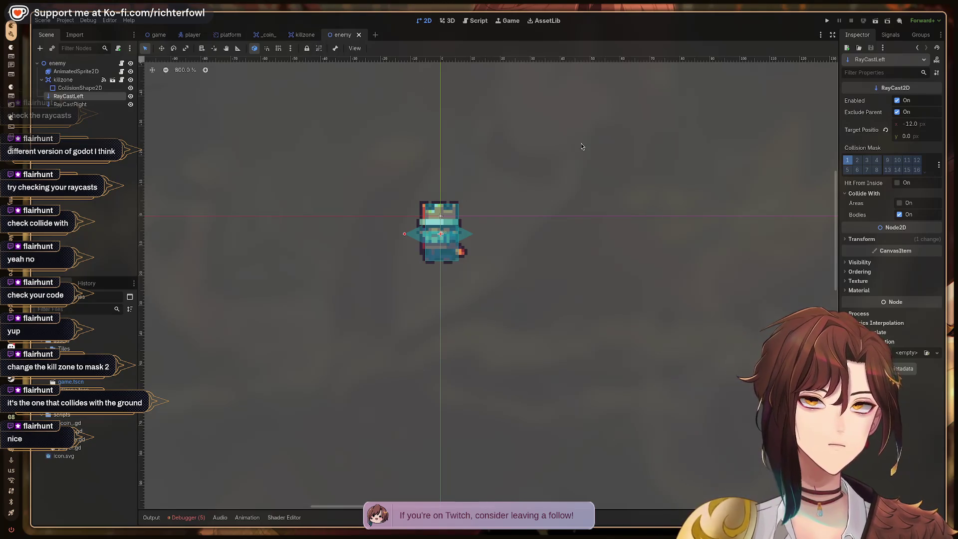
scroll(552, 139, "up", 3)
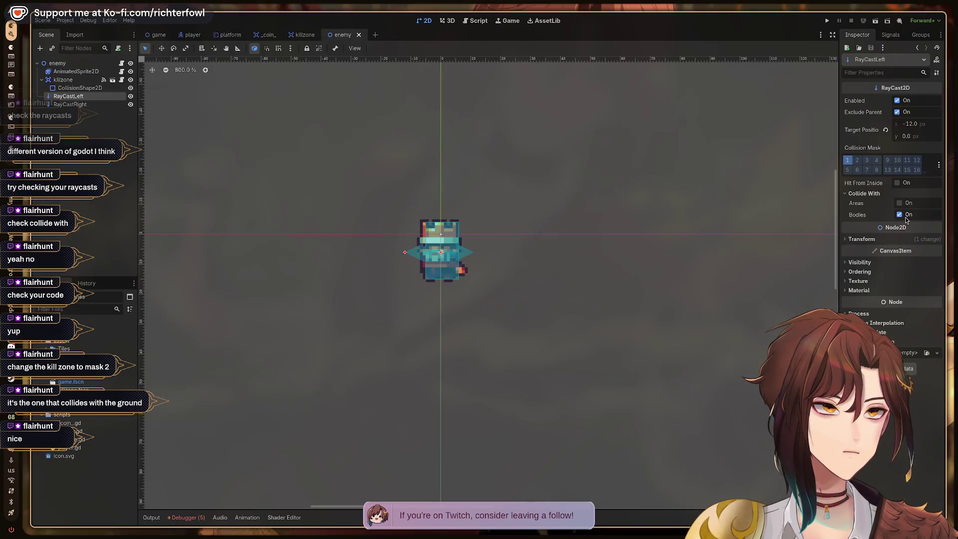
left_click(844, 239)
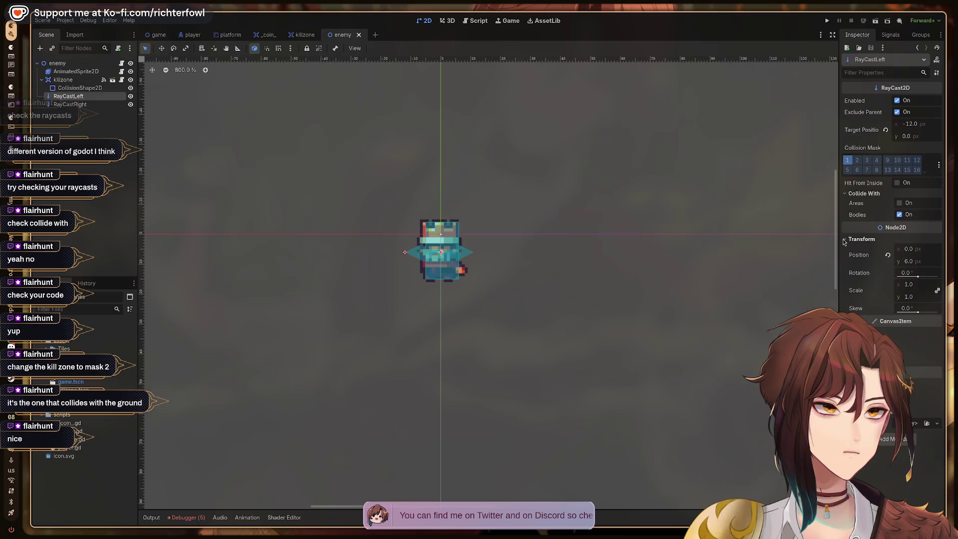
left_click(845, 240)
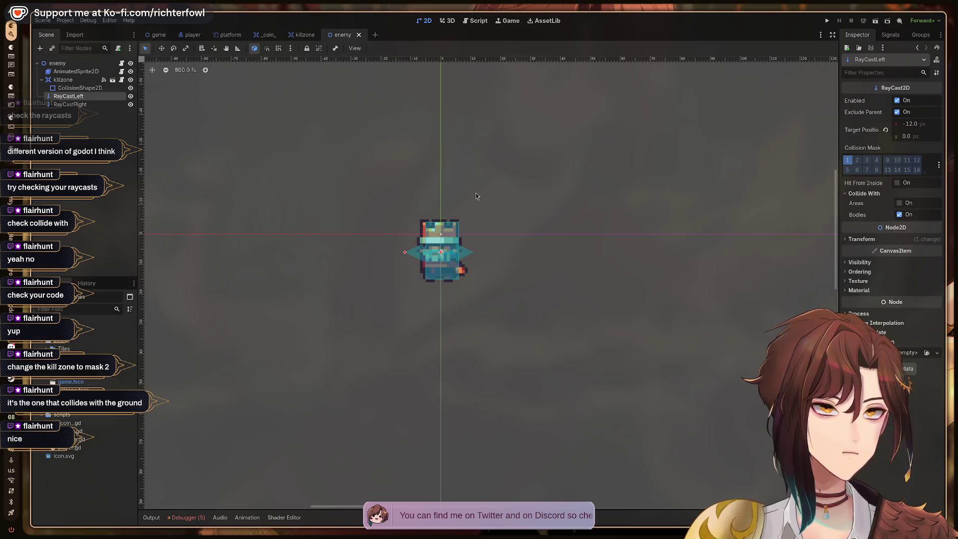
left_click(478, 21)
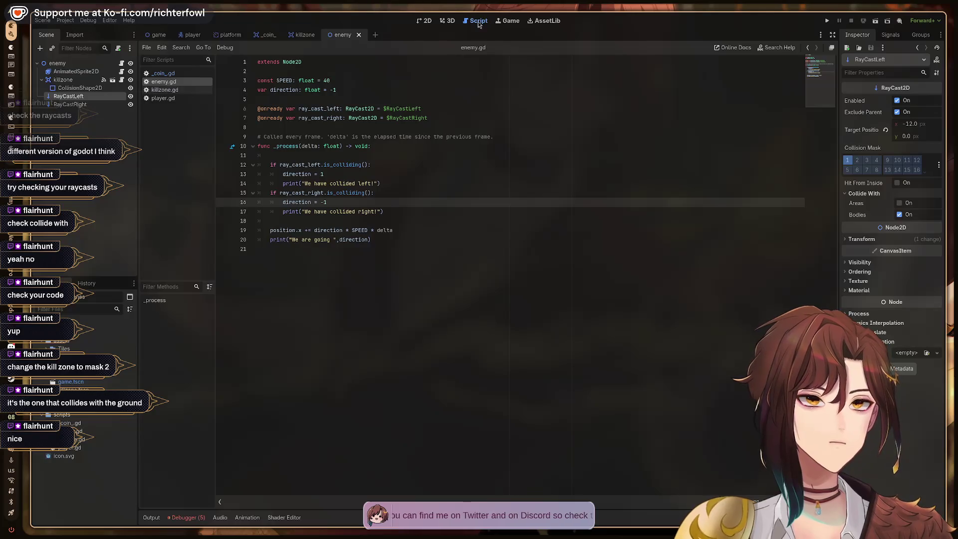
Step: Comment out line 20's 'We are going' print using # instead of //
left_click(338, 173)
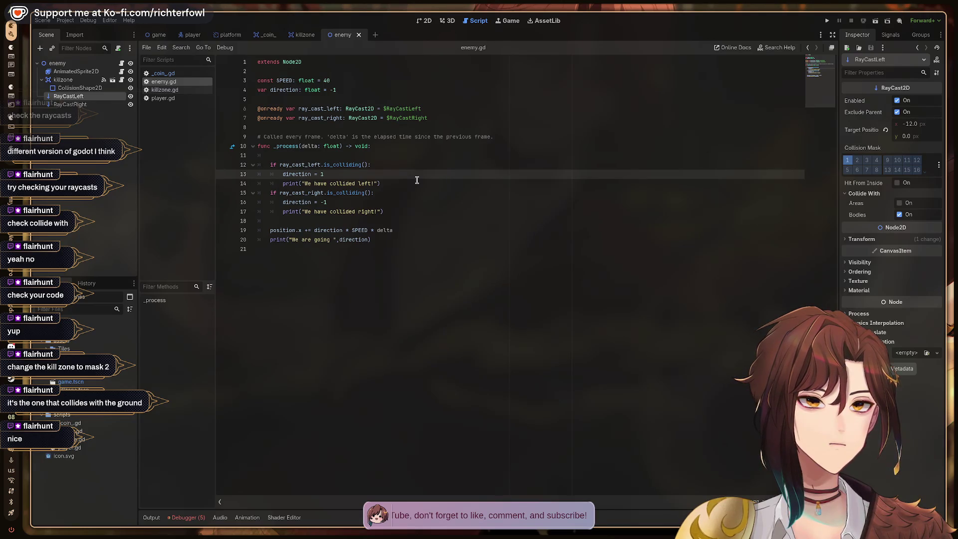
left_click(376, 240)
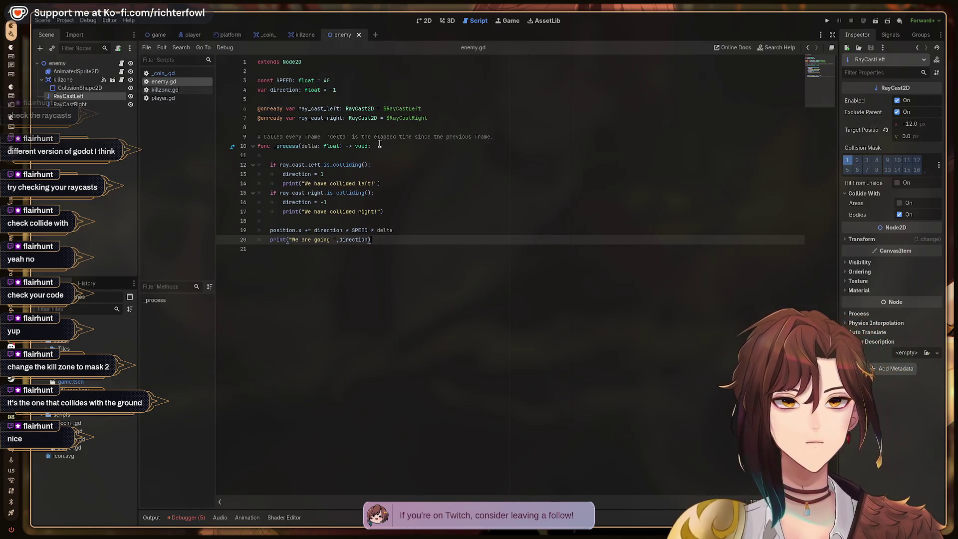
type("//")
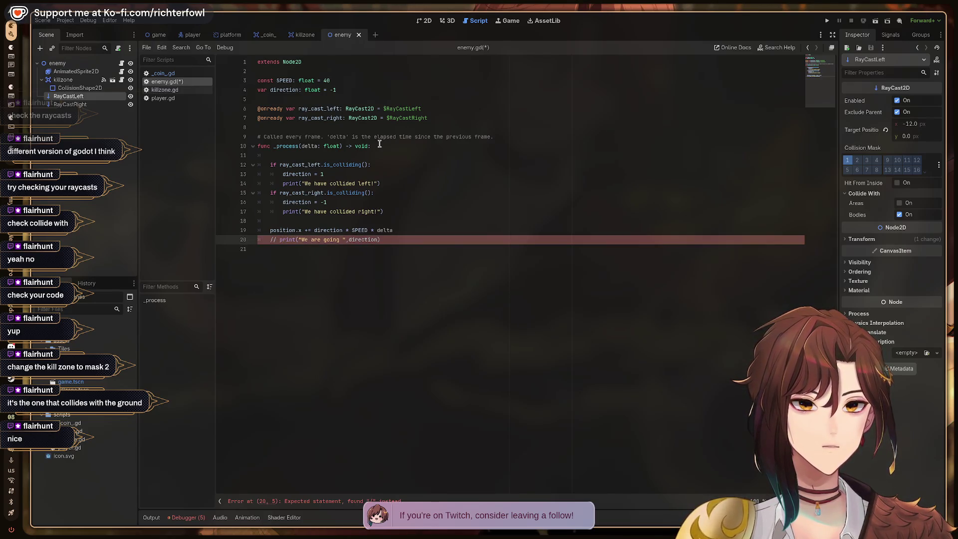
key("shift+Home")
key("Left")
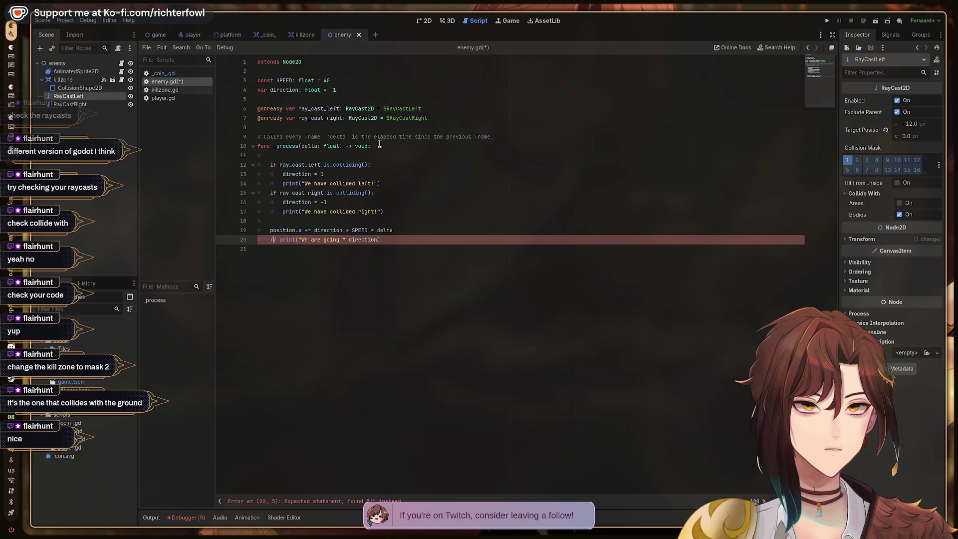
key("Delete")
key("Up")
key("Down")
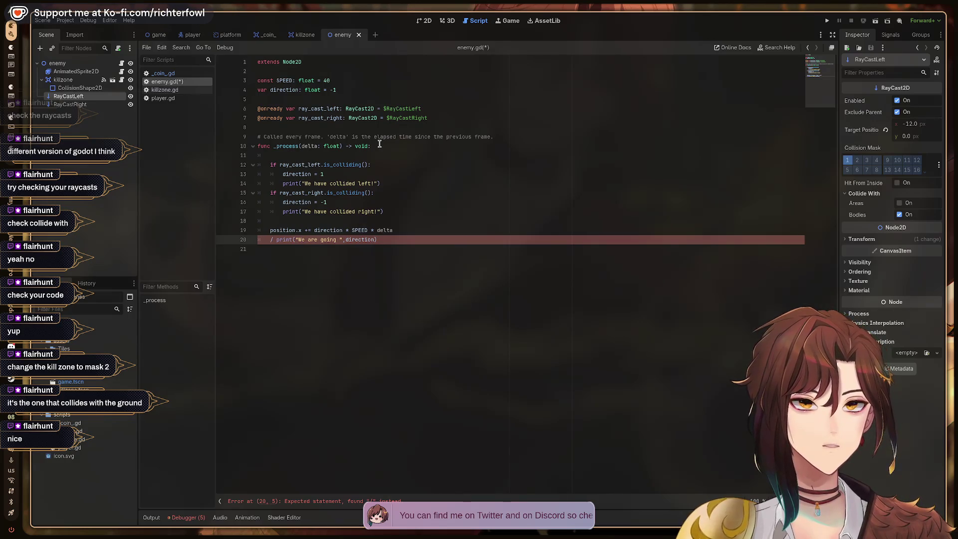
key("Delete")
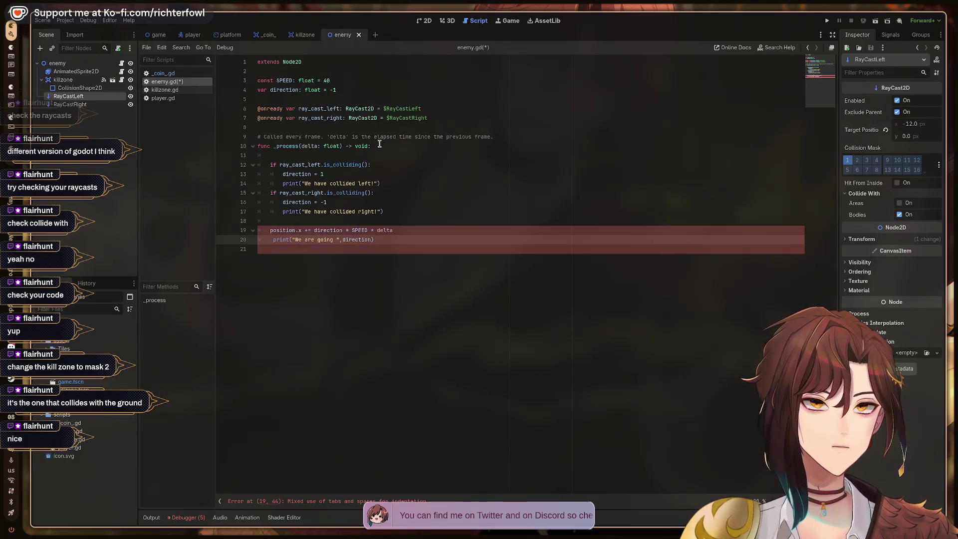
type("#")
Step: Save enemy.gd and switch back to the game level scene
key("ctrl+s")
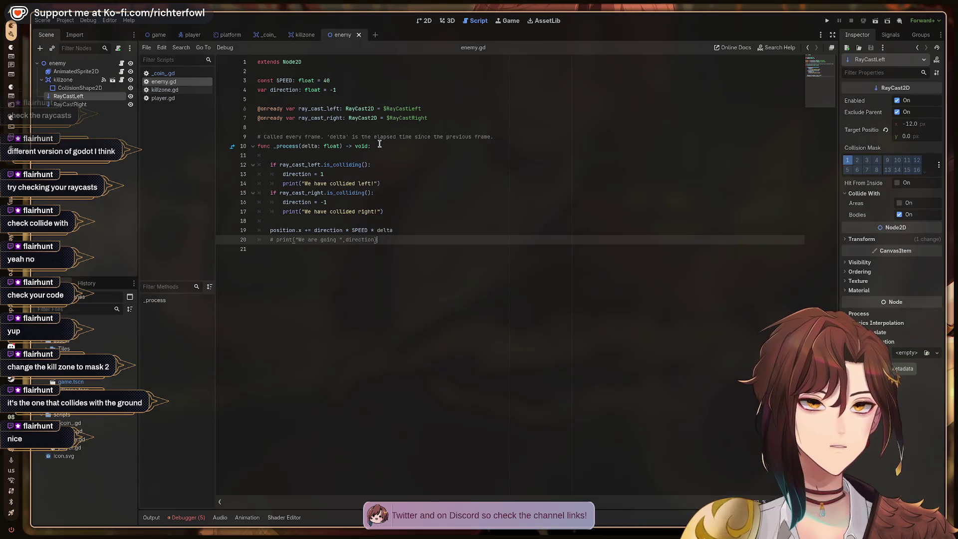
key("Up")
key("Up")
key("Up")
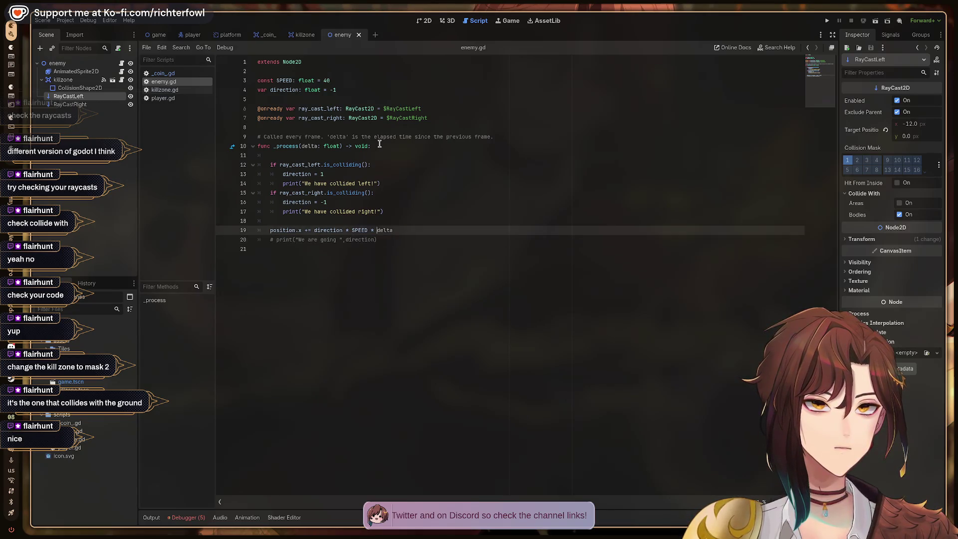
key("Down")
key("Down")
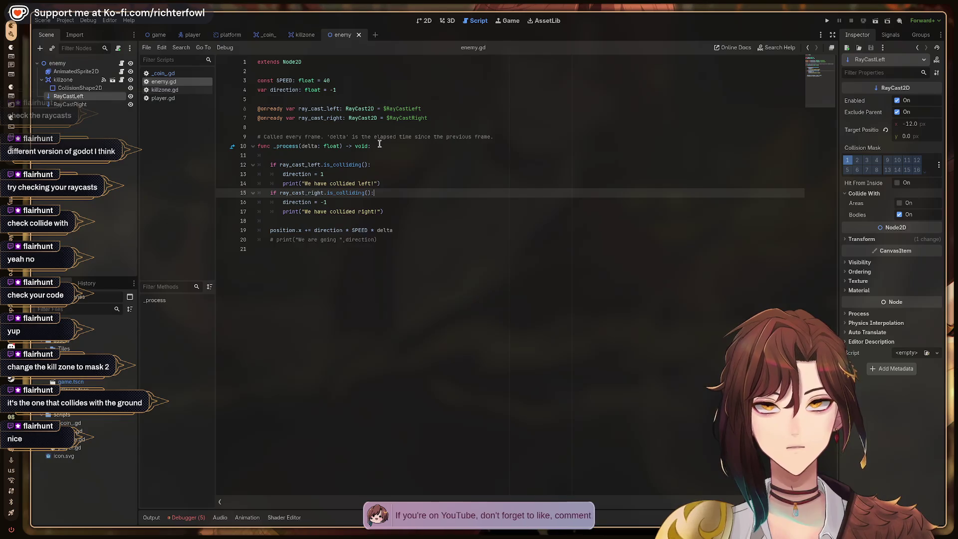
left_click(159, 35)
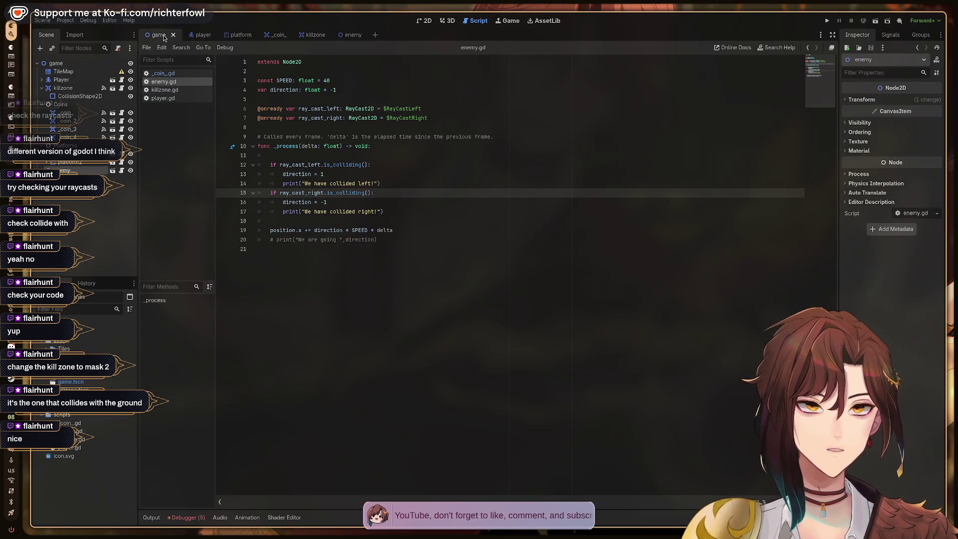
Step: Play-test the level with F5, walking the player right, then stop it with F8
key("F5")
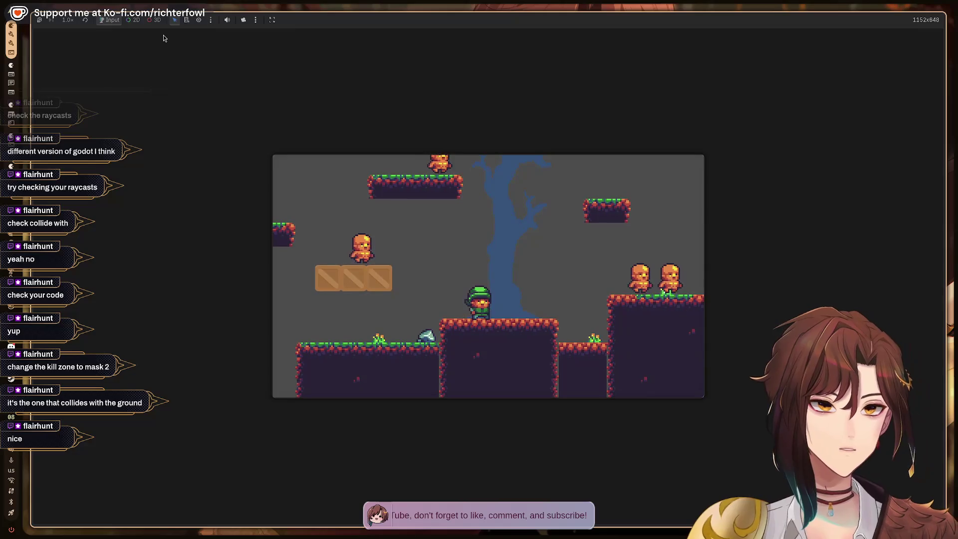
key("Right")
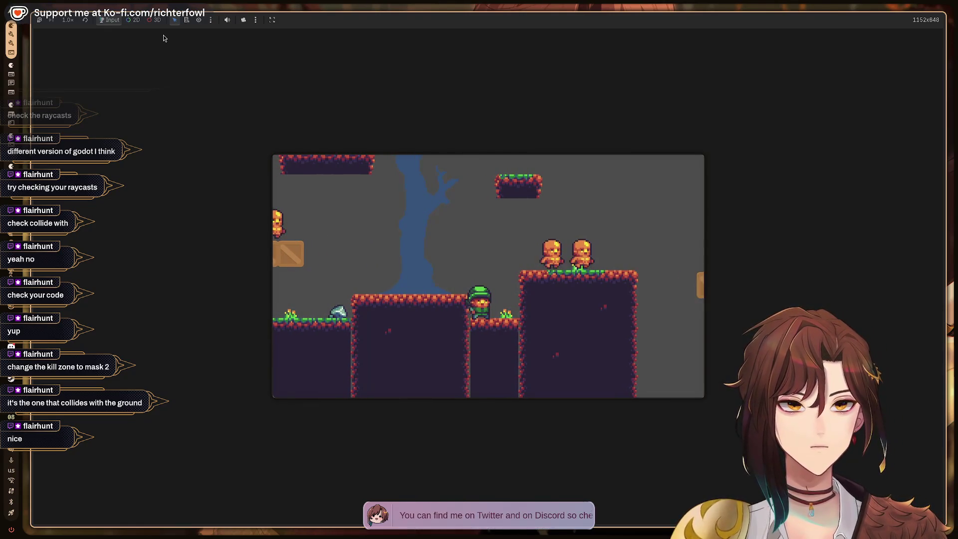
key("F8")
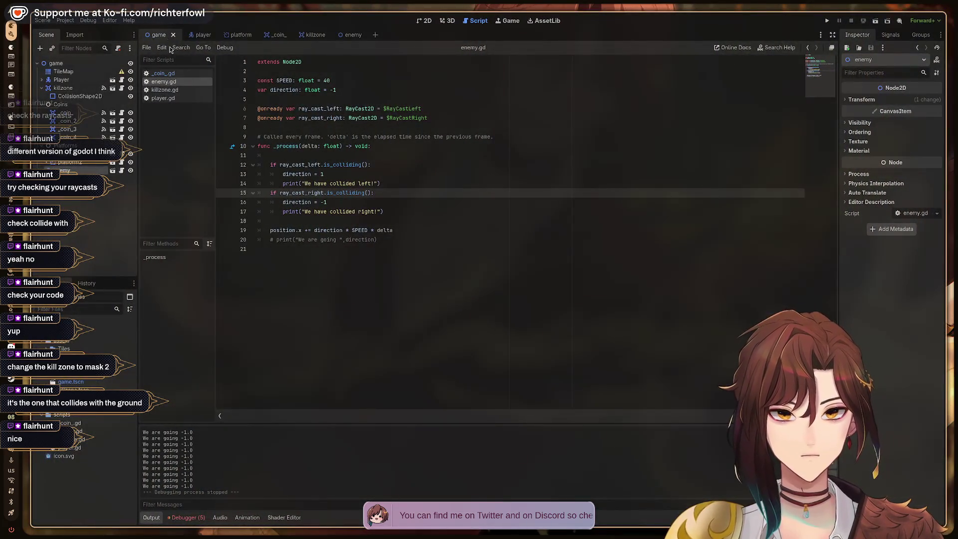
Step: Change line 4 to 'var direction: float = 1', then switch to the YouTube tutorial workspace
scroll(233, 449, "up", 5)
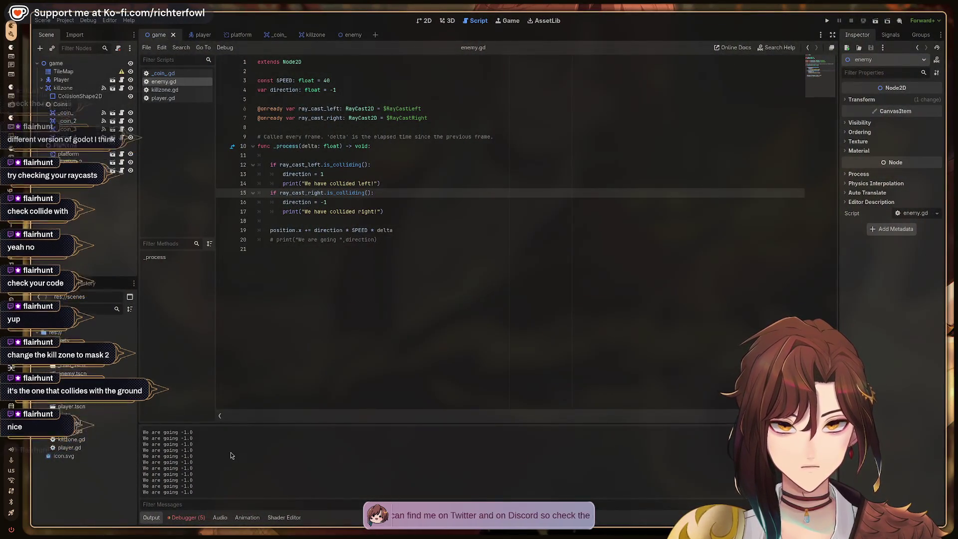
scroll(230, 452, "down", 2)
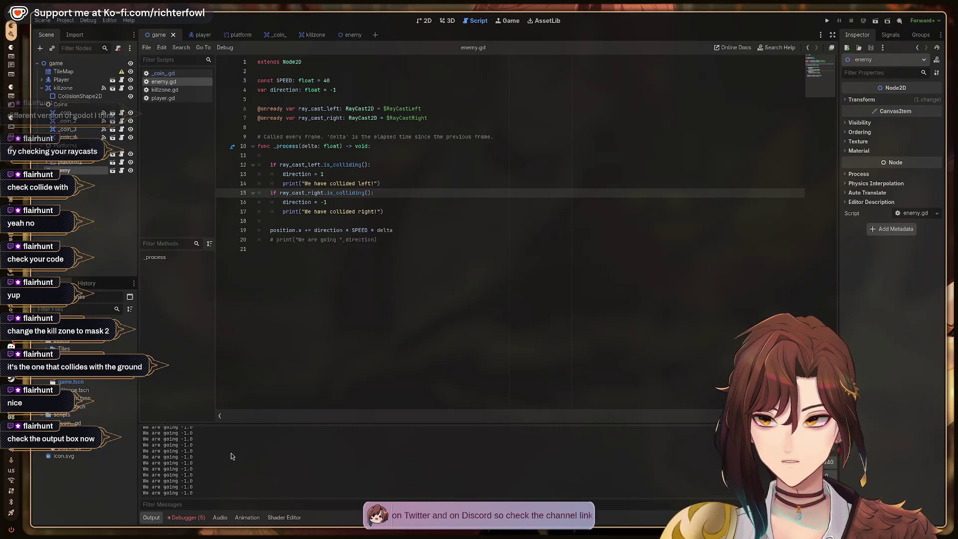
left_click(149, 519)
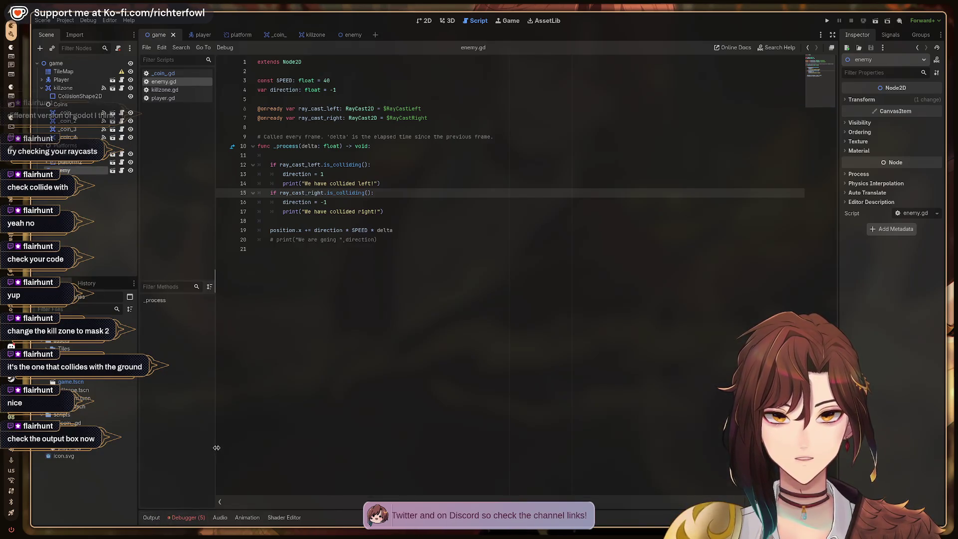
left_click(161, 516)
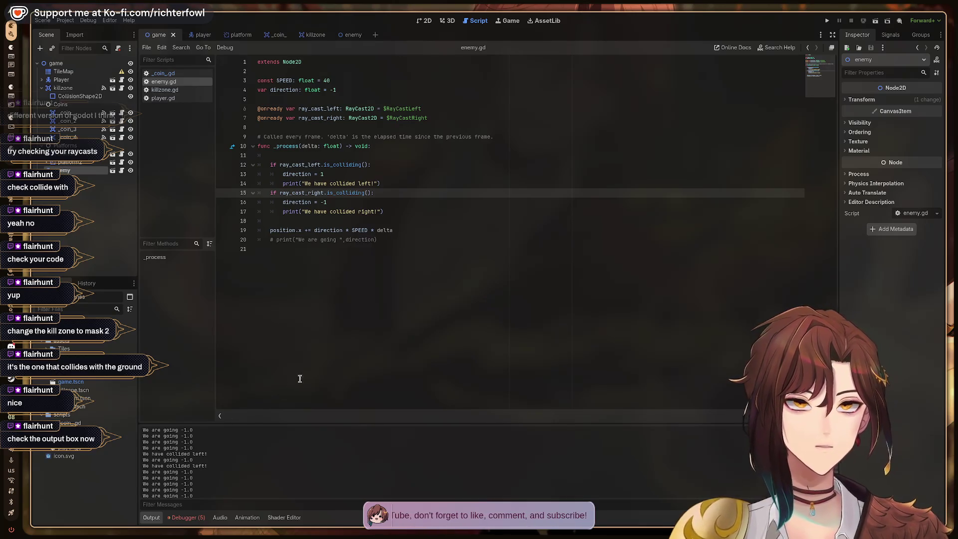
left_click(340, 90)
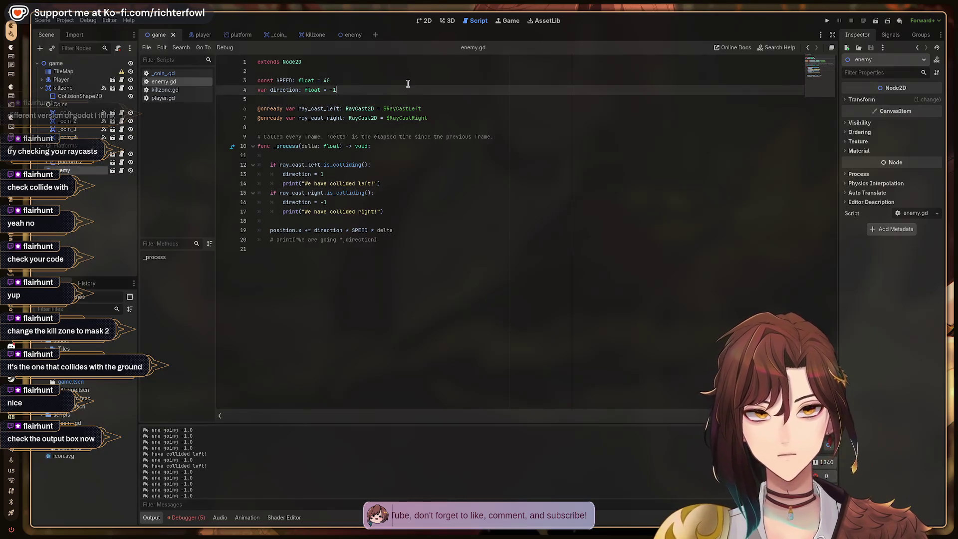
key("BackSpace")
key("Down")
key("Down")
key("Down")
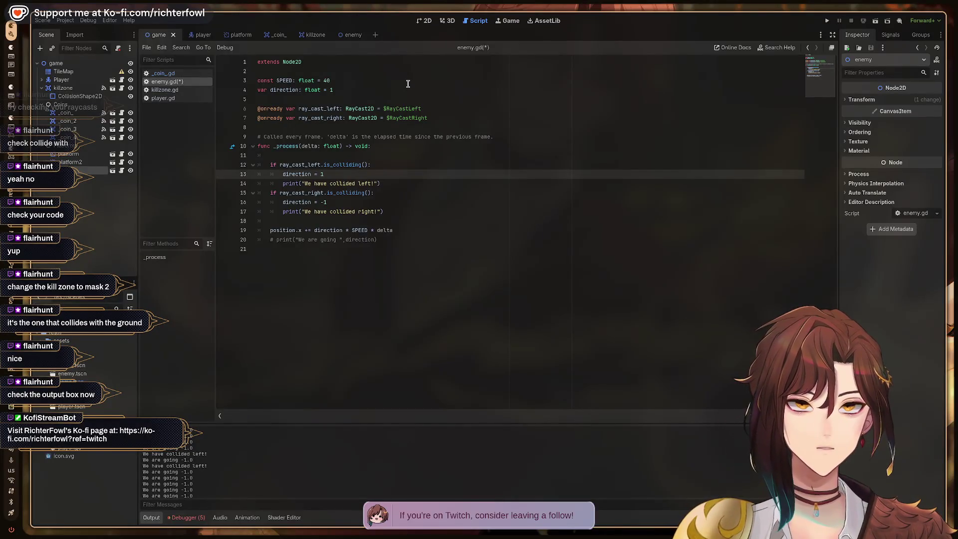
key("super+2")
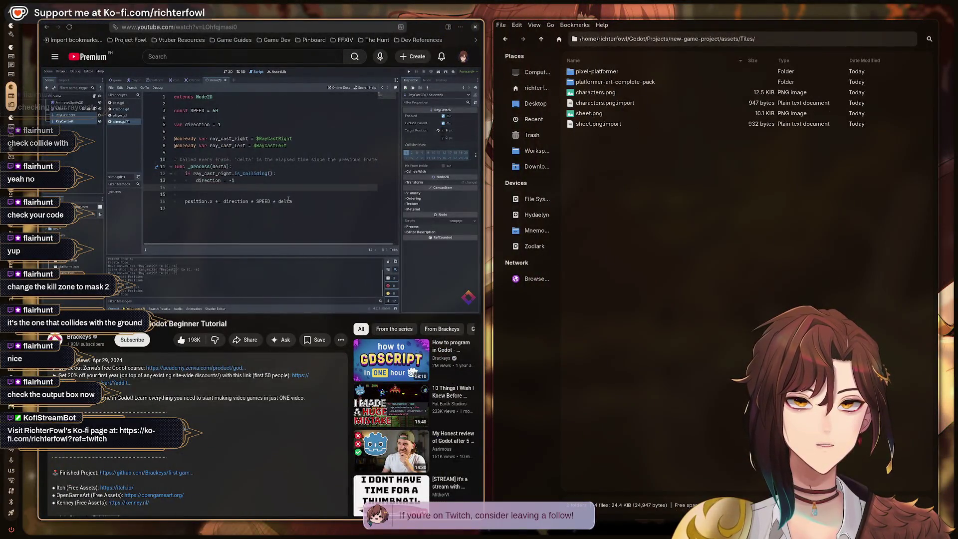
Step: Switch between workspaces and settle back on the Godot editor showing enemy.gd
key("super+1")
key("super+2")
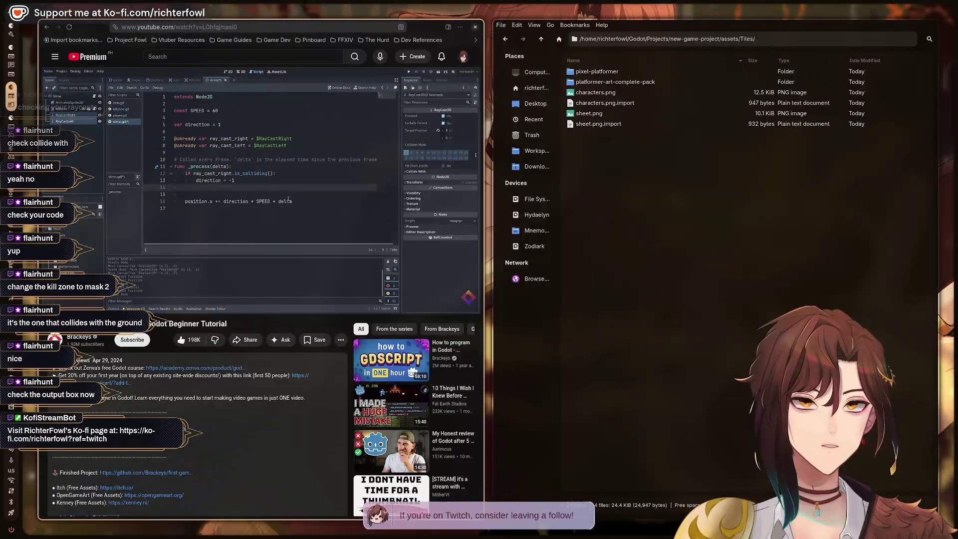
key("super+1")
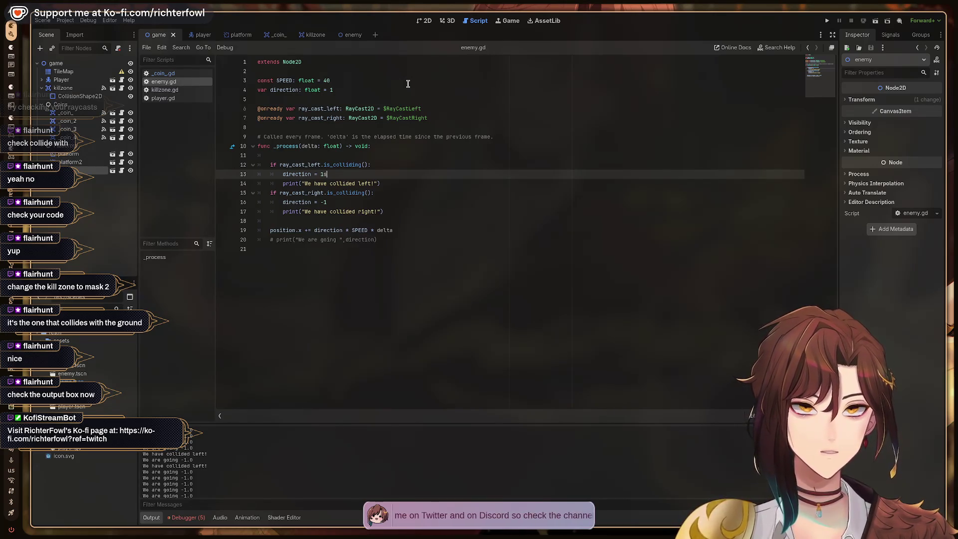
Step: Raise SPEED from 40 to 60, save enemy.gd, fix line 13's stray 's', and run the level
type("s")
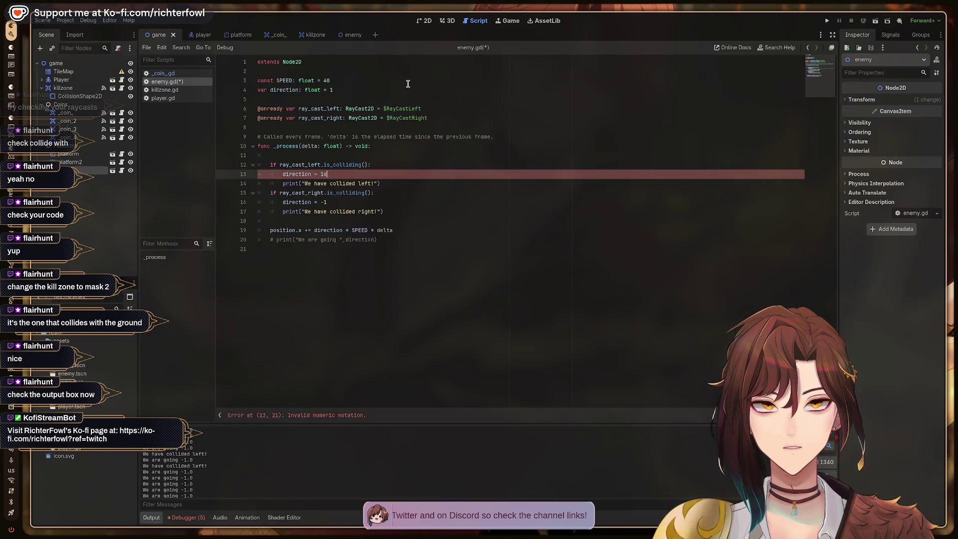
left_click(341, 79)
key("BackSpace")
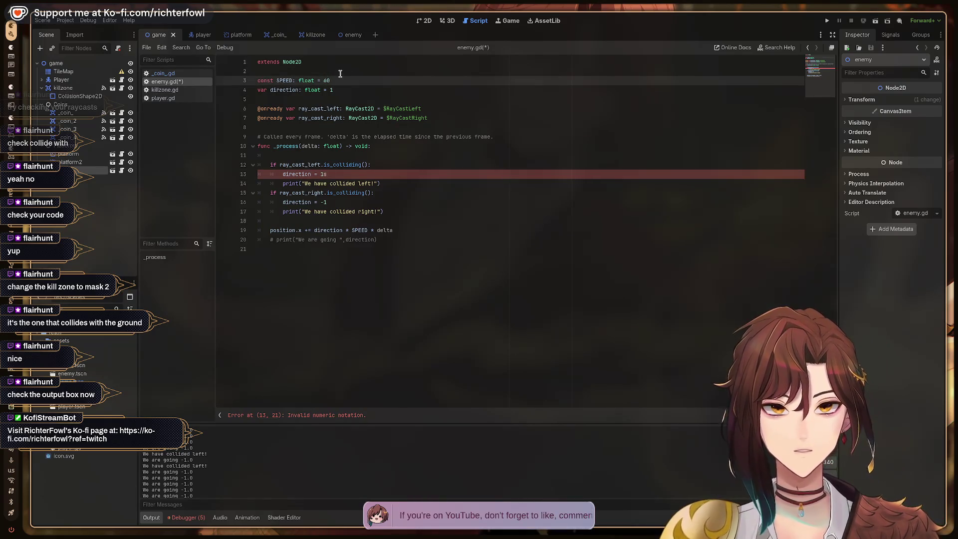
key("ctrl+s")
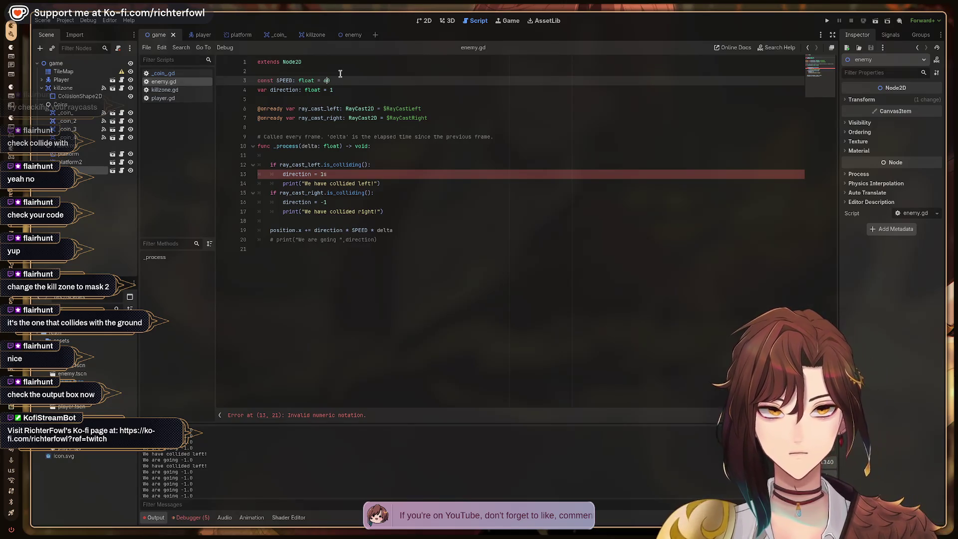
key("Down")
key("Down")
key("Down")
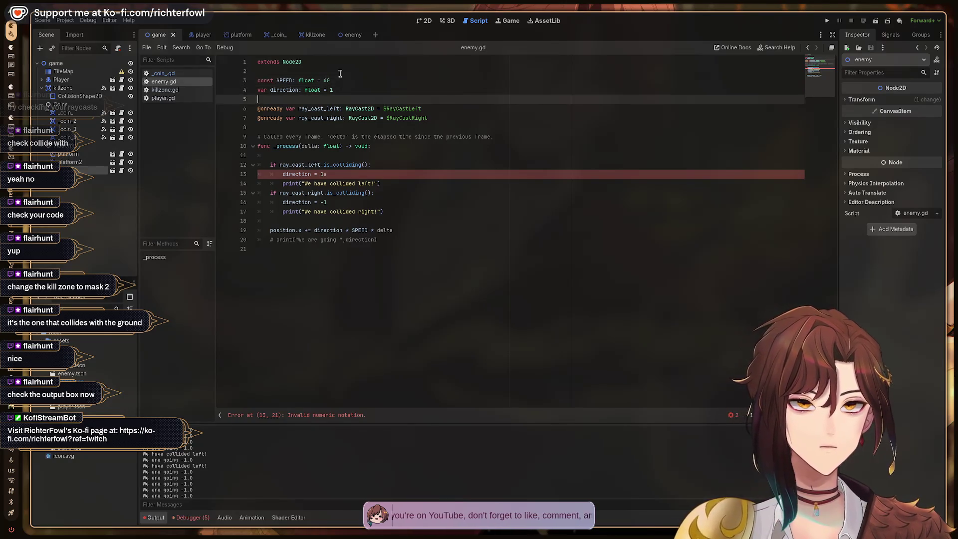
key("Up")
key("Up")
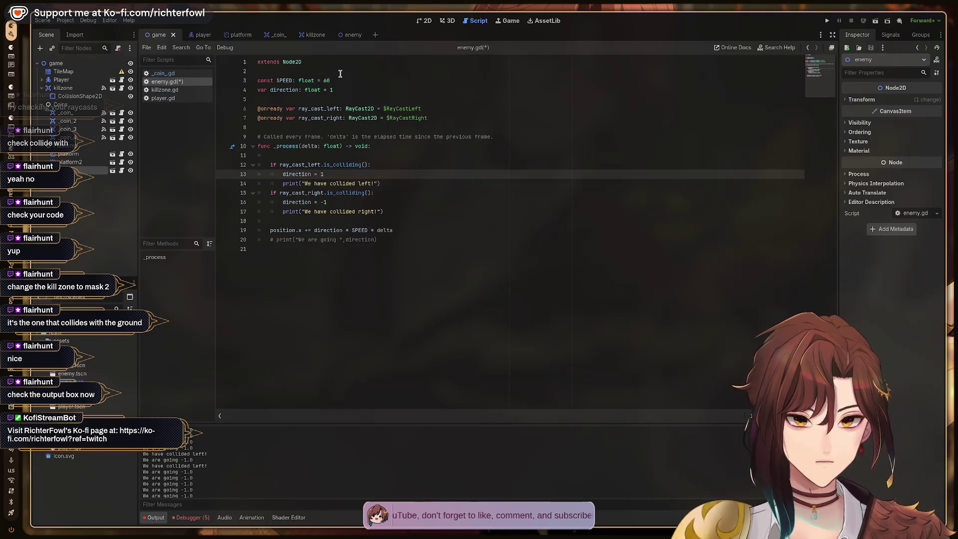
key("F5")
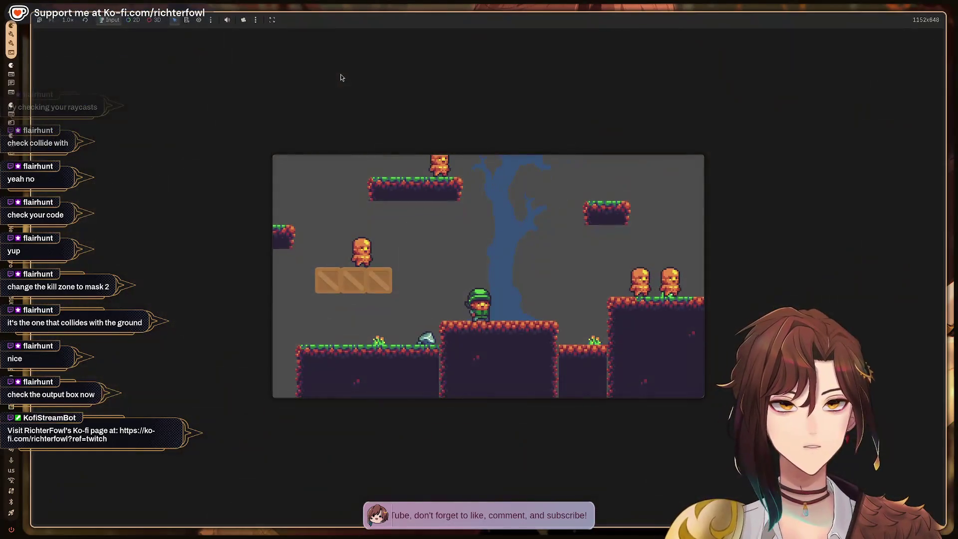
Step: Play the level at SPEED 60, jumping over gaps and onto ledges, then stop the game
key("Right")
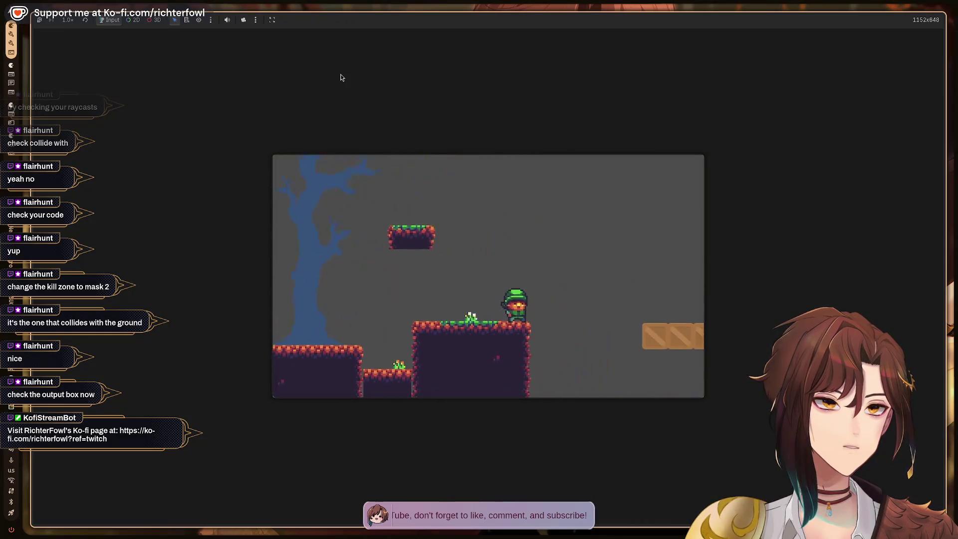
key("Right")
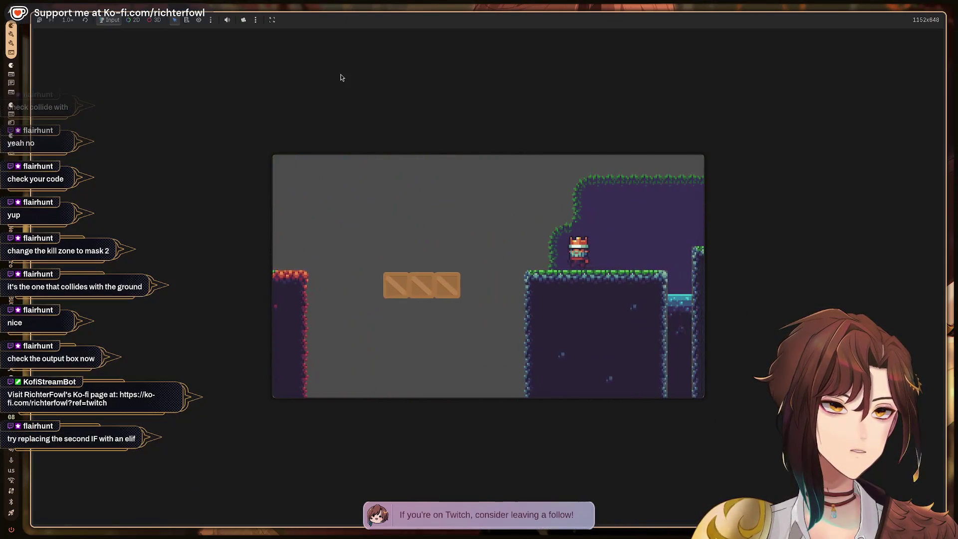
key("Right")
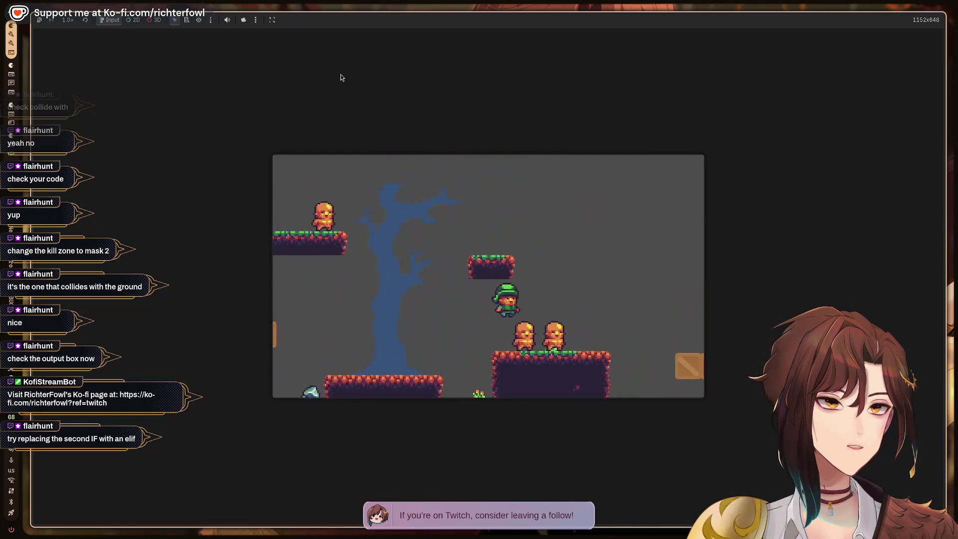
key("space")
key("Right")
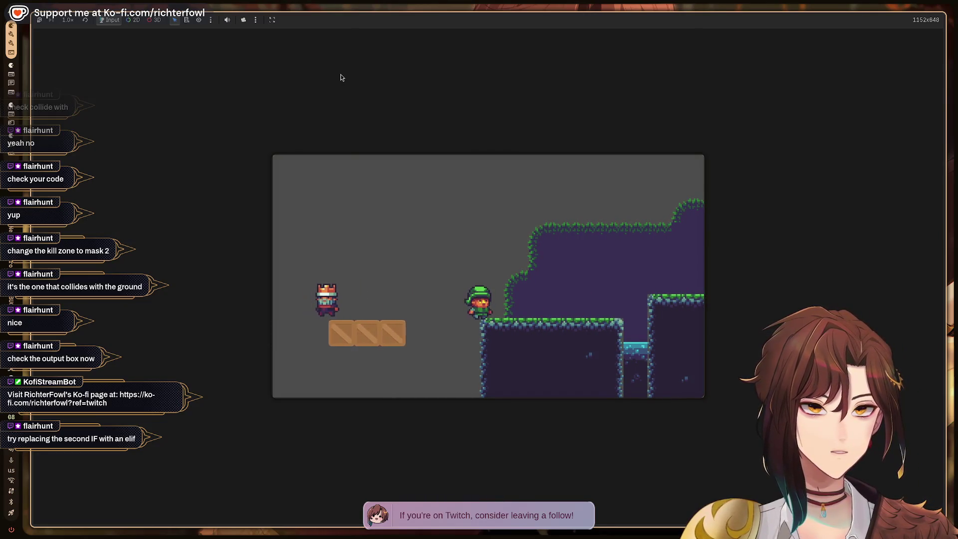
key("space")
key("Left")
key("Left")
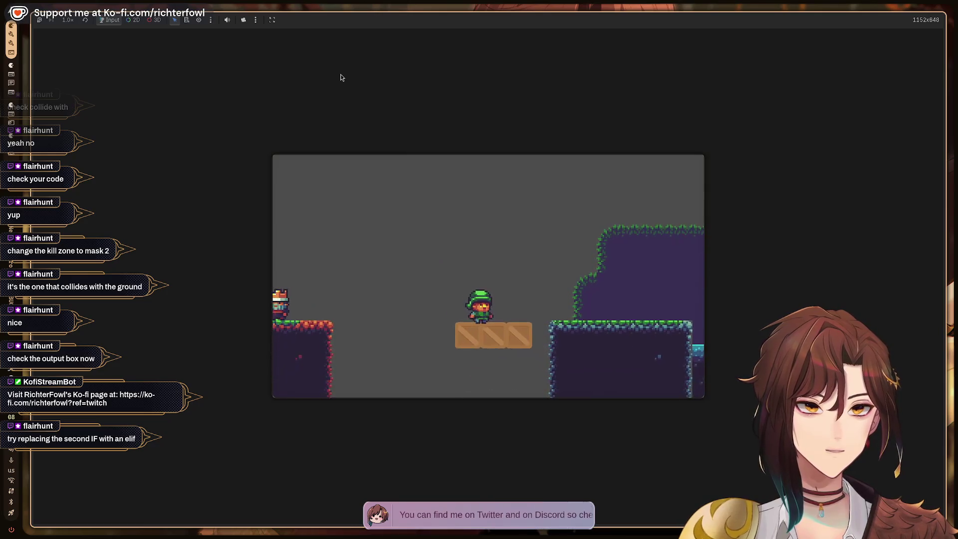
key("space")
key("Left")
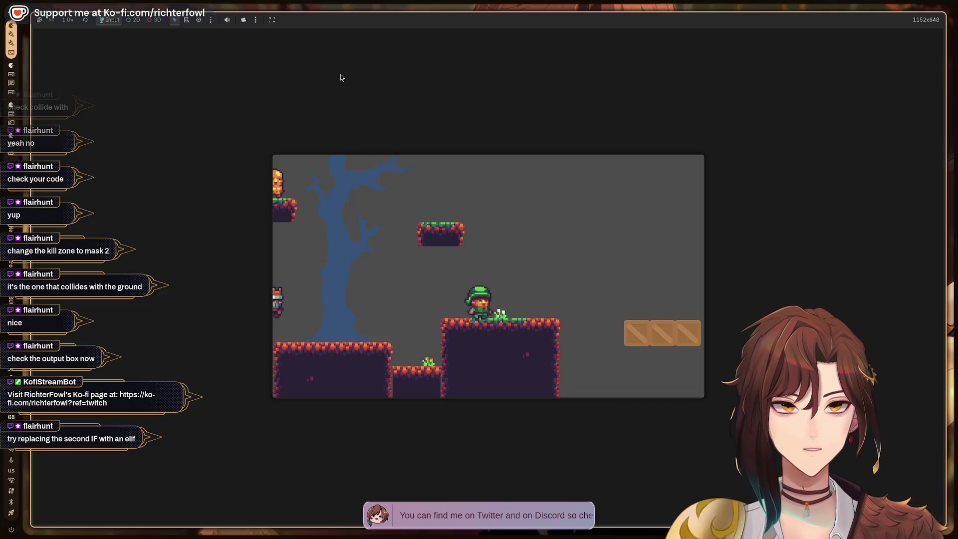
key("F8")
key("Up")
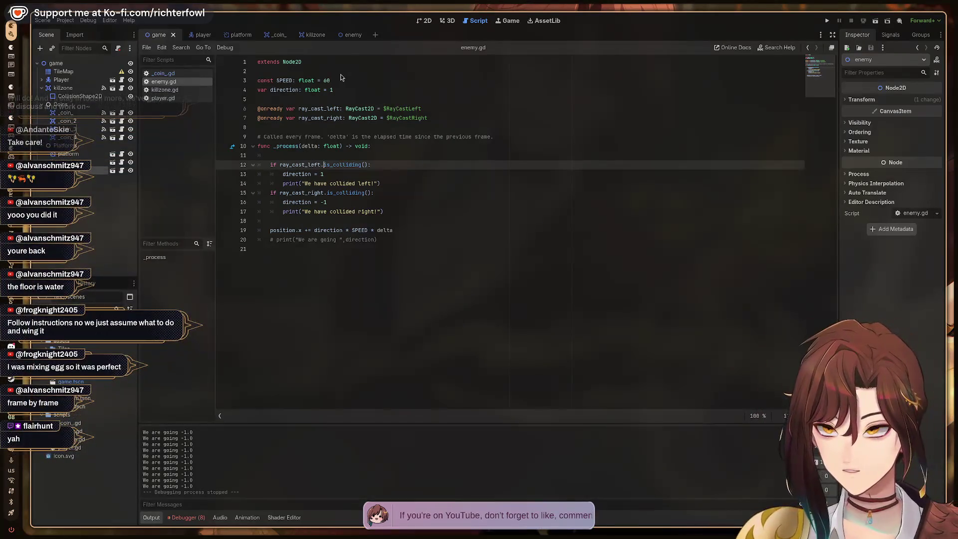
Step: Review enemy.gd down to the position update line, rerun the game, and save the scene
key("Up")
key("Up")
key("Up")
key("Down")
key("Down")
key("Down")
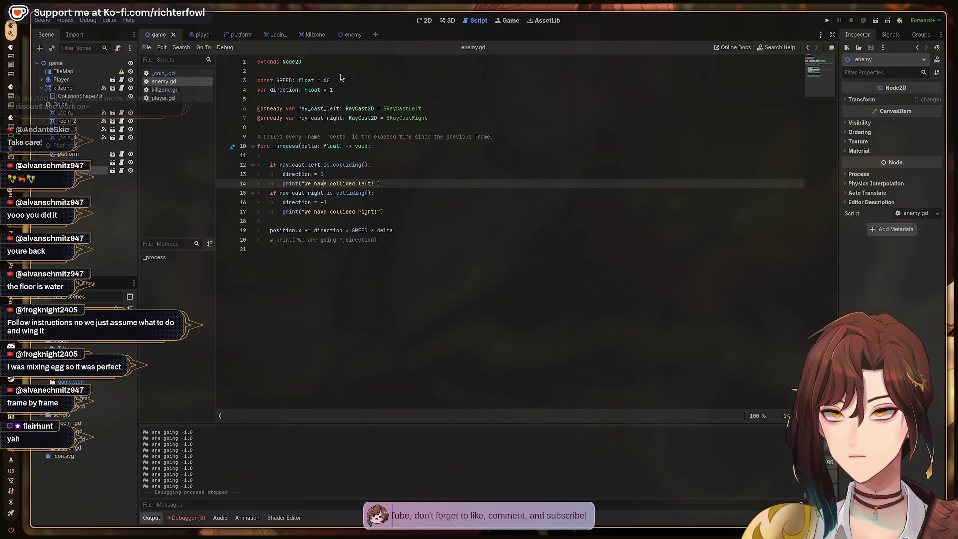
key("Down")
key("Down")
key("Down")
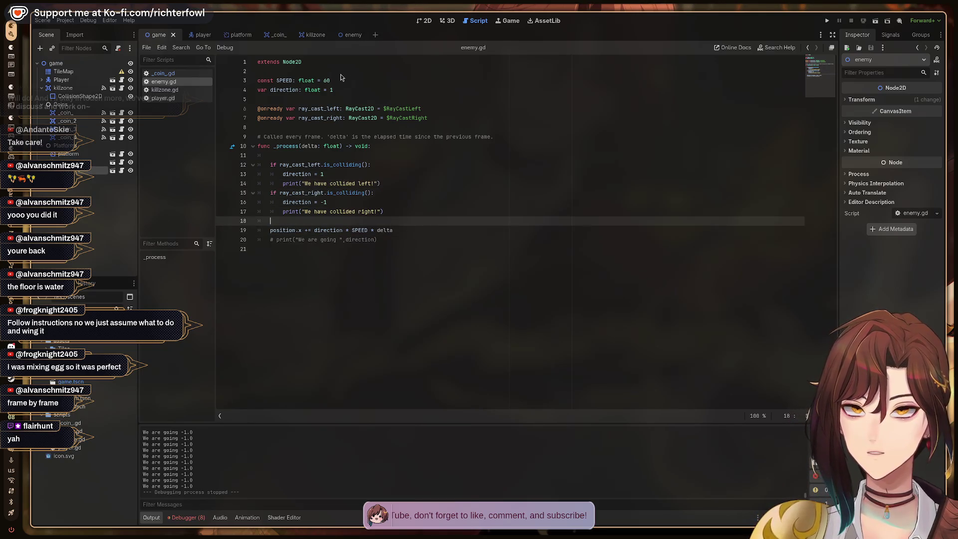
key("Down")
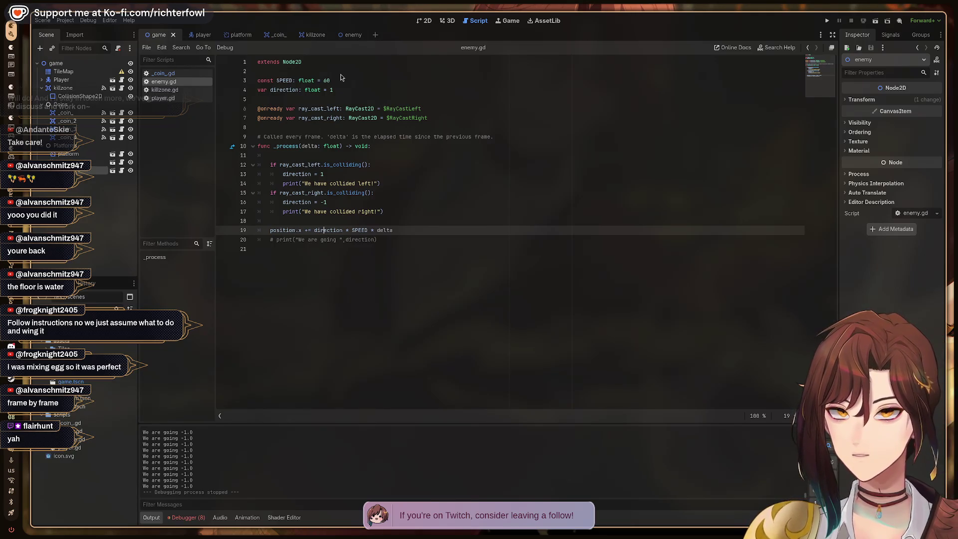
key("F5")
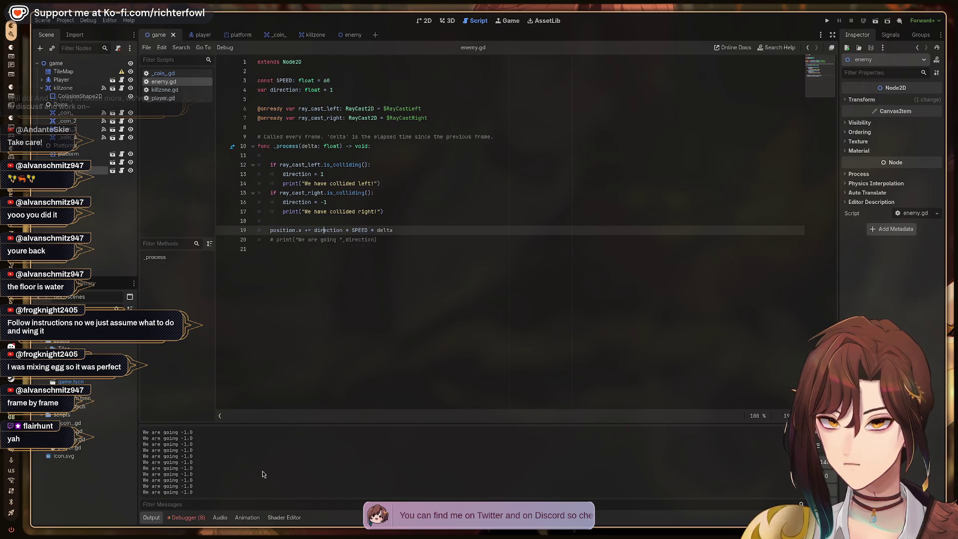
key("ctrl+s")
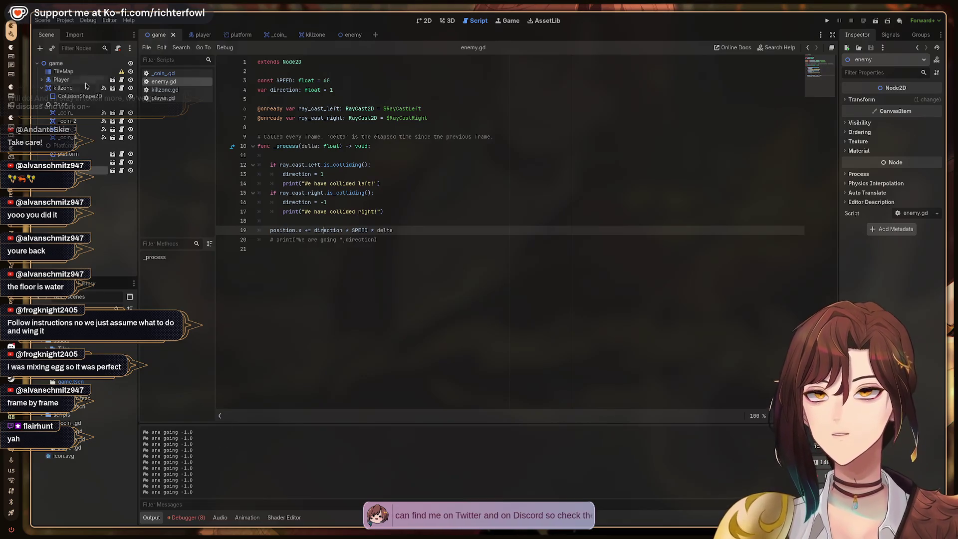
Step: Open the enemy scene and inspect its root node and AnimatedSprite2D
left_click(351, 35)
left_click(68, 96)
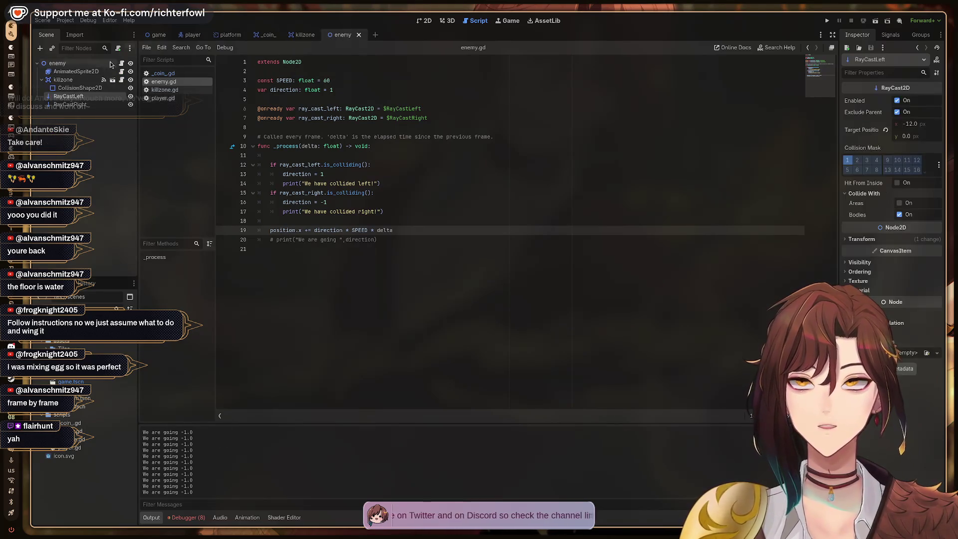
left_click(65, 71)
left_click(58, 63)
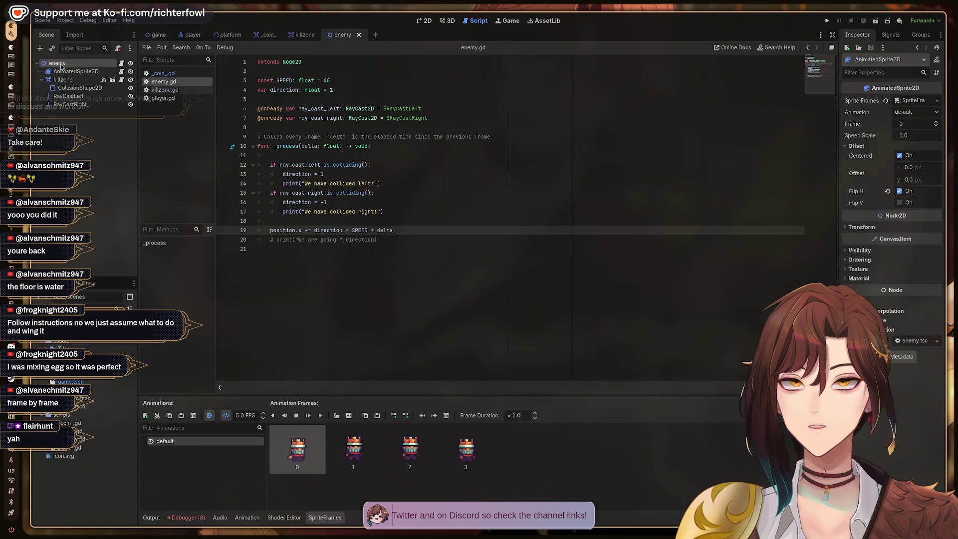
left_click(63, 72)
left_click(162, 89)
left_click(161, 98)
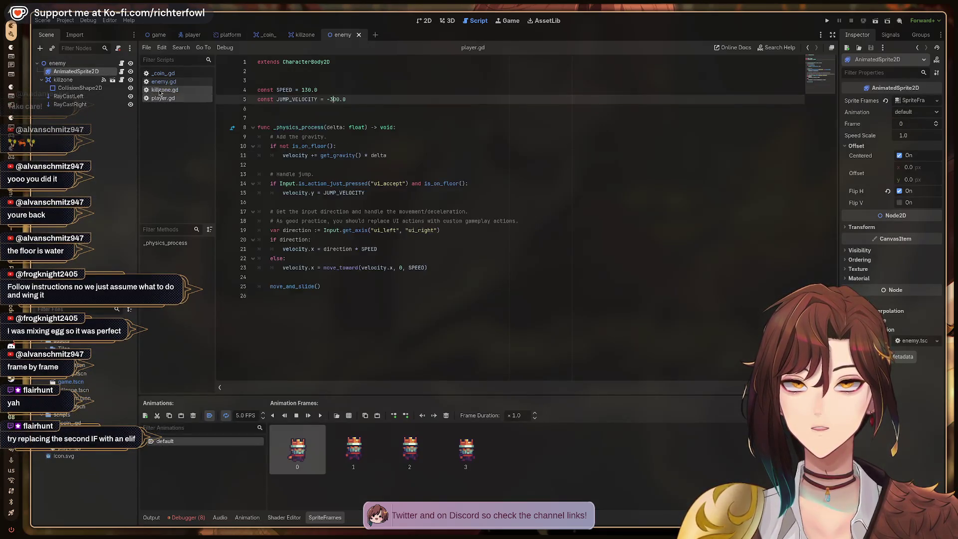
left_click(159, 91)
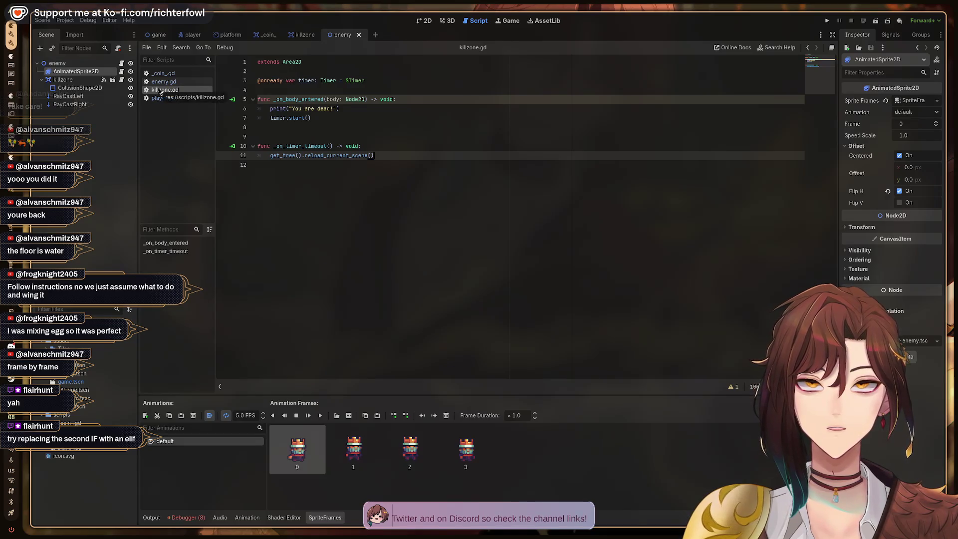
Step: Flip through player.gd, killzone.gd and _coin_.gd, then return to enemy.gd at line 4
left_click(161, 99)
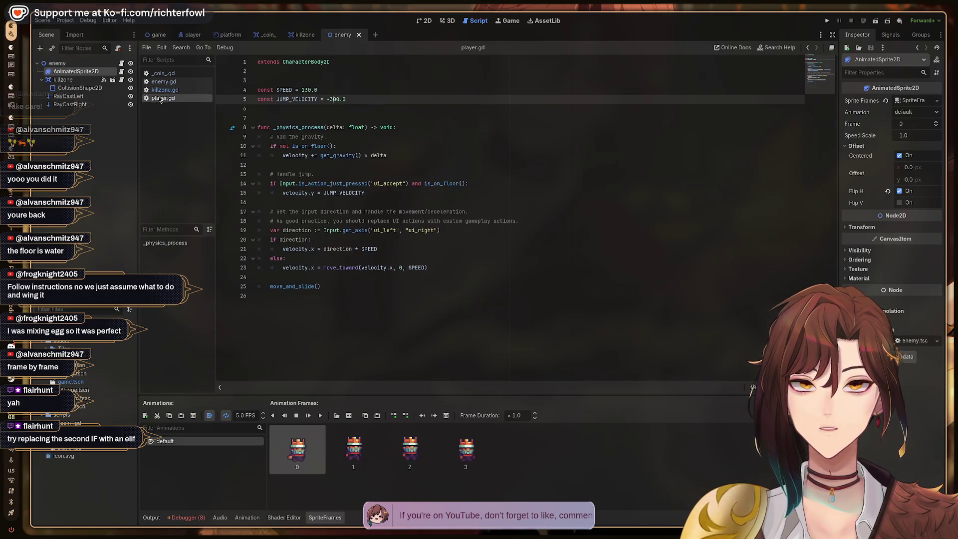
left_click(160, 91)
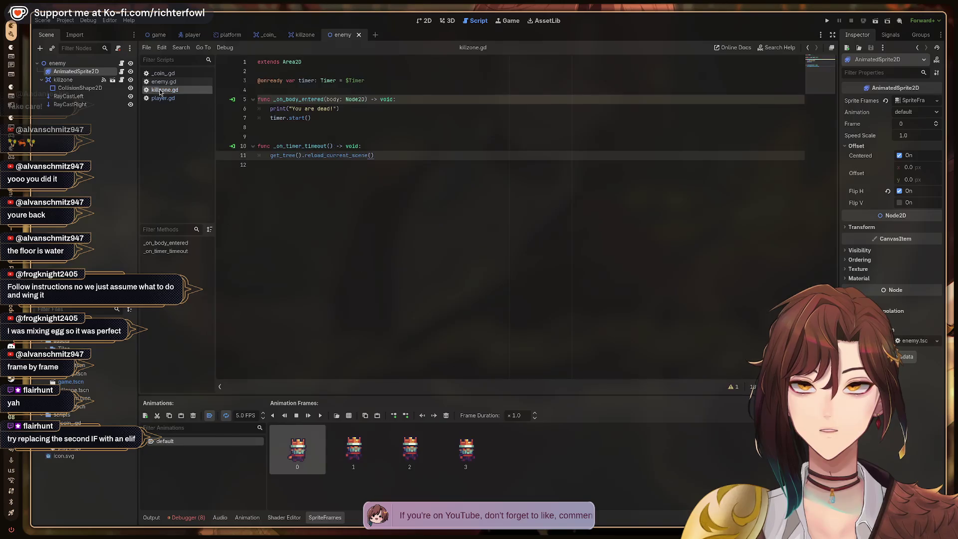
left_click(161, 82)
left_click(161, 74)
left_click(161, 82)
left_click(161, 75)
left_click(161, 82)
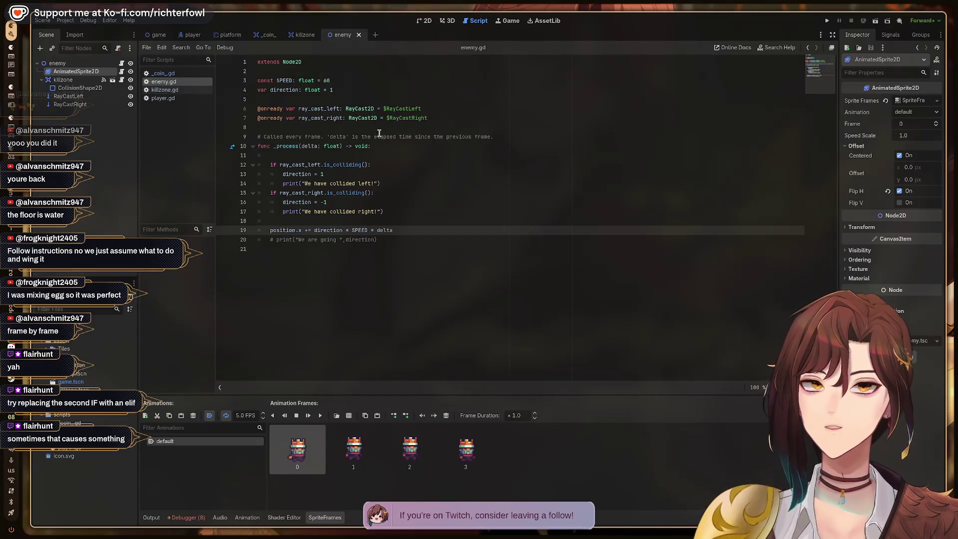
left_click(406, 183)
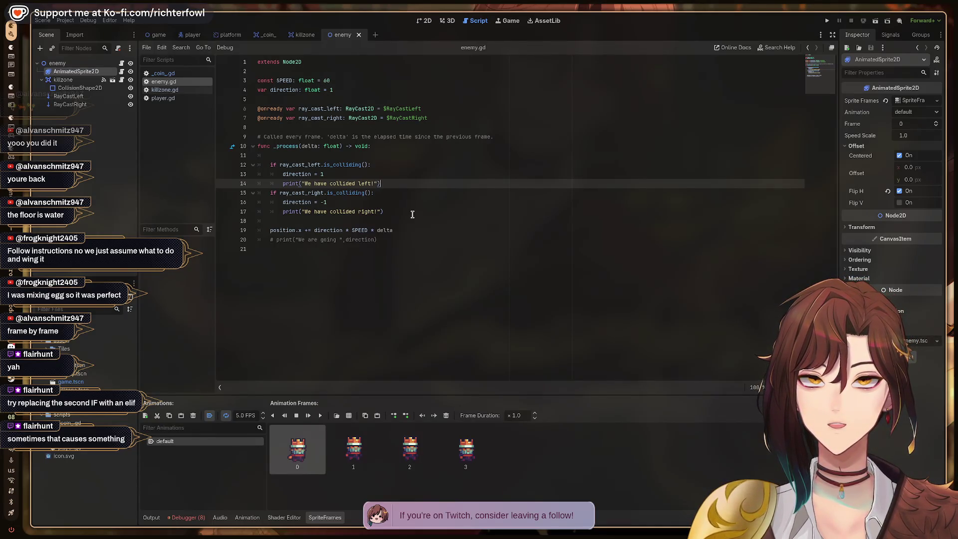
left_click(322, 90)
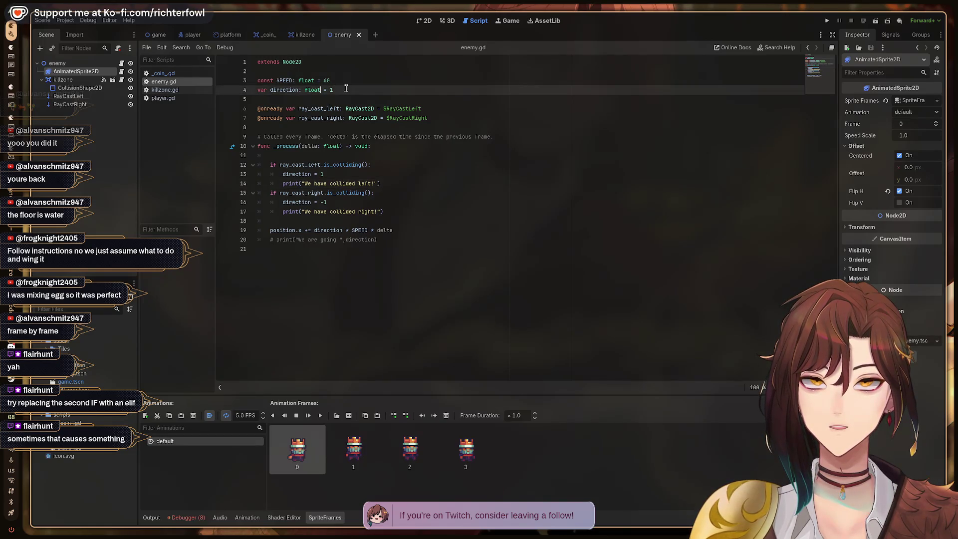
Step: Strip the type hints to read 'const SPEED = 60' and 'var direction = 1', save, and select RayCastRight
key("BackSpace")
key("BackSpace")
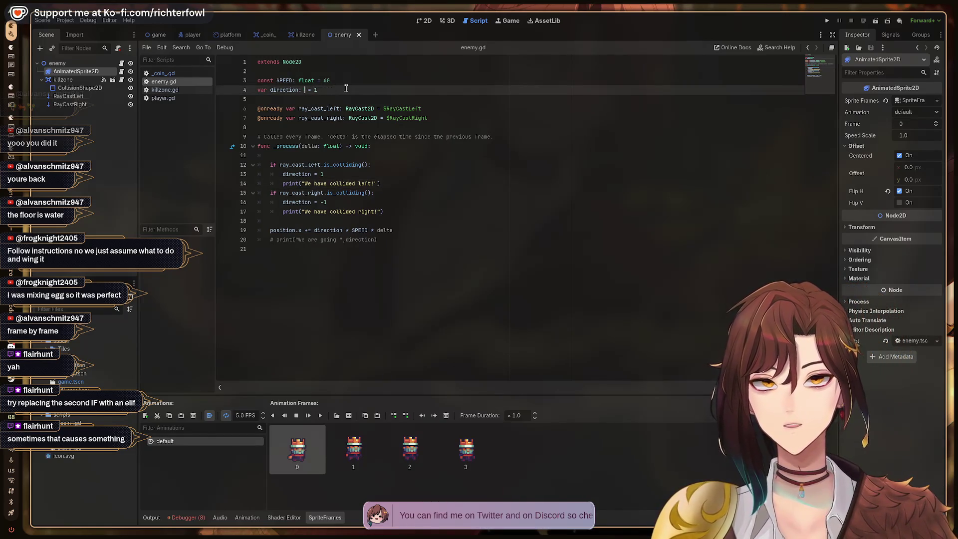
key("Up")
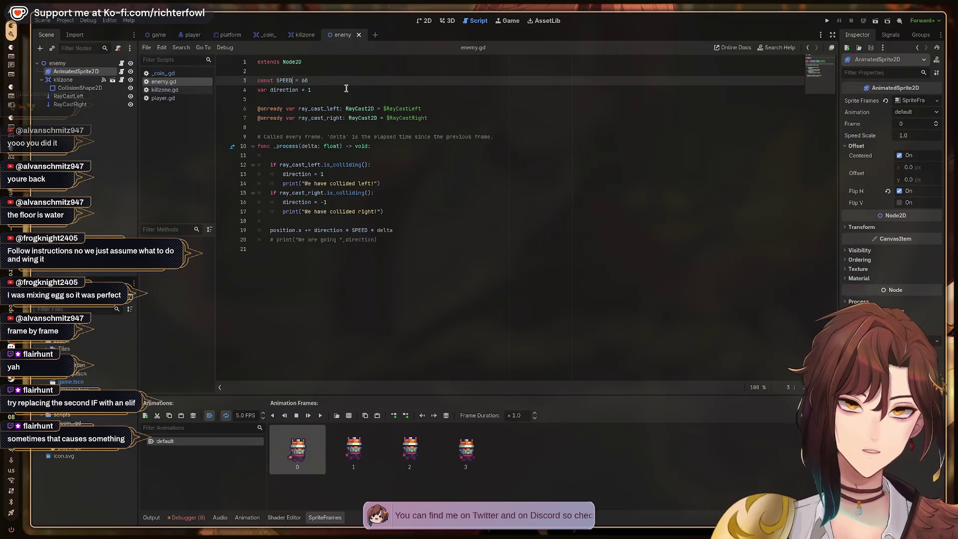
key("ctrl+s")
key("Down")
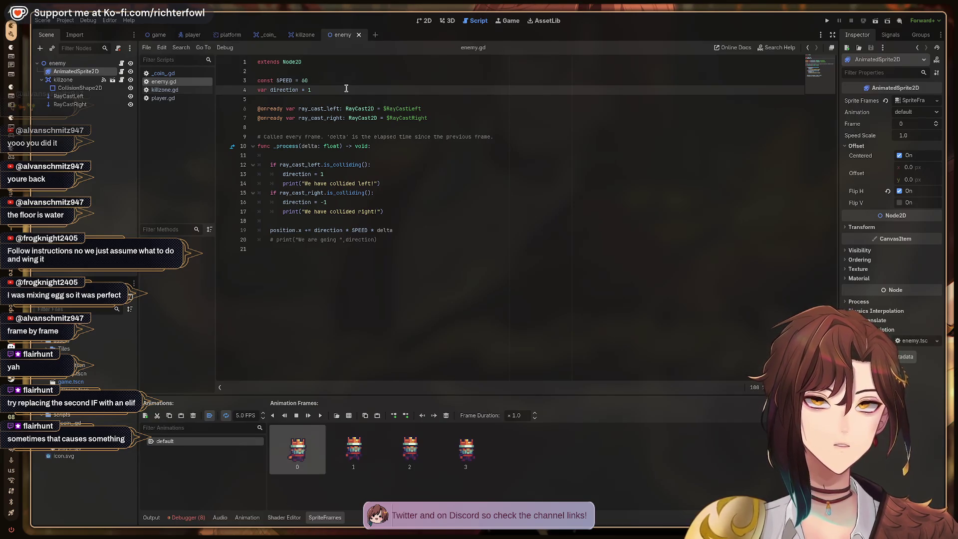
left_click(68, 96)
left_click(70, 105)
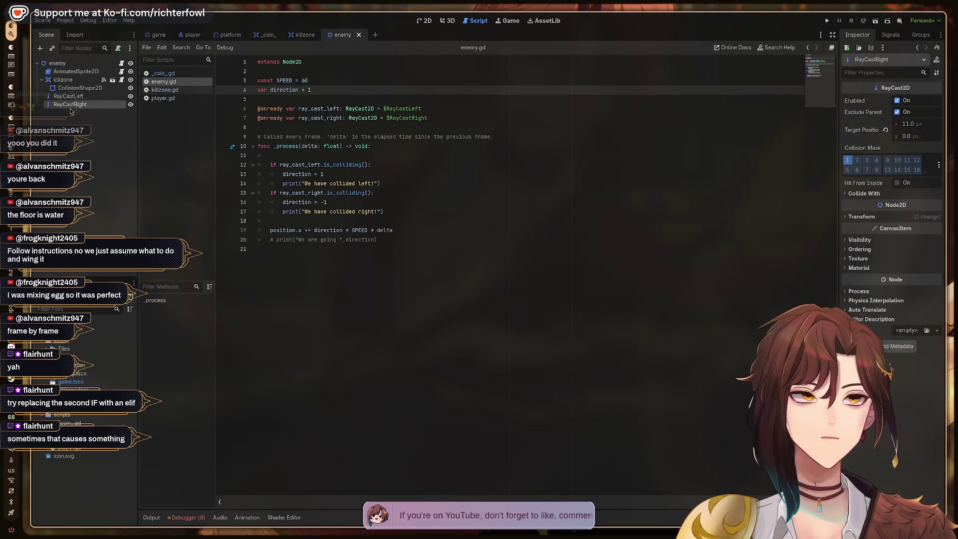
Step: Inspect the enemy's killzone collision shape, root node, and sprite animation frames
left_click(74, 89)
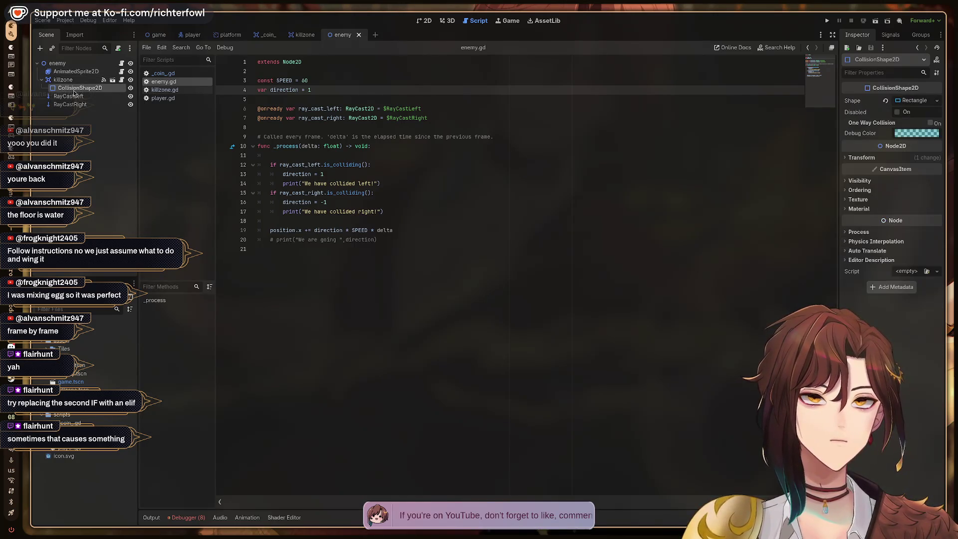
left_click(72, 72)
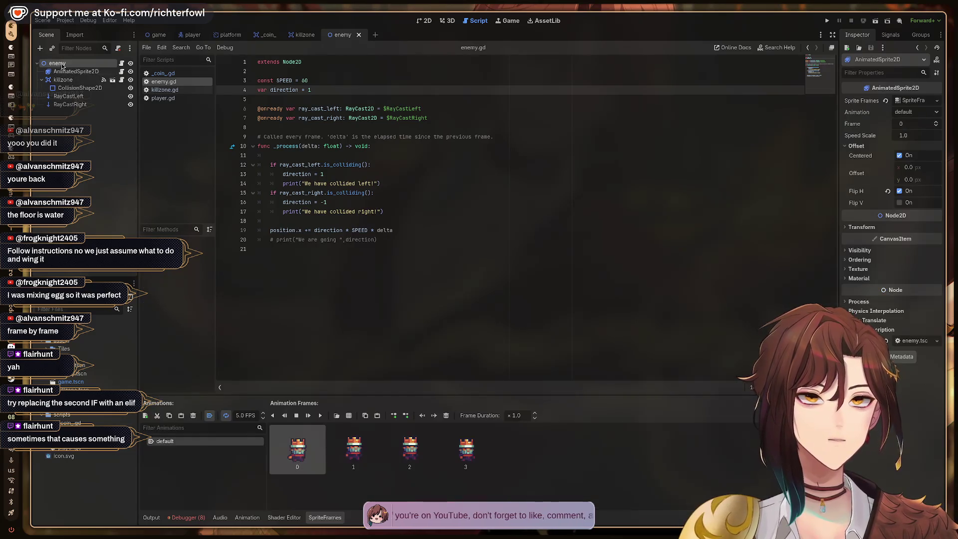
left_click(60, 64)
left_click(67, 72)
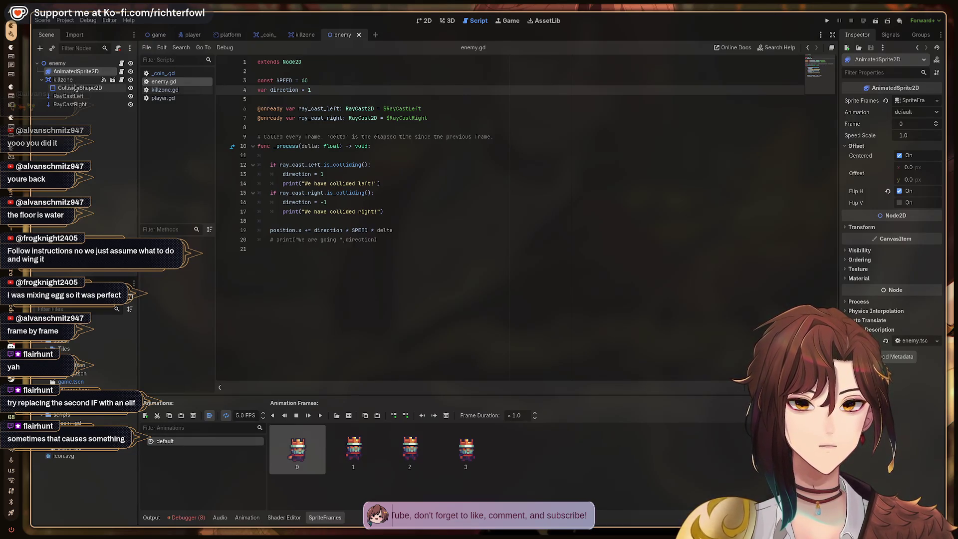
Step: Look through the platform, killzone and enemy scenes, then show the main game level in 2D
left_click(197, 34)
left_click(240, 34)
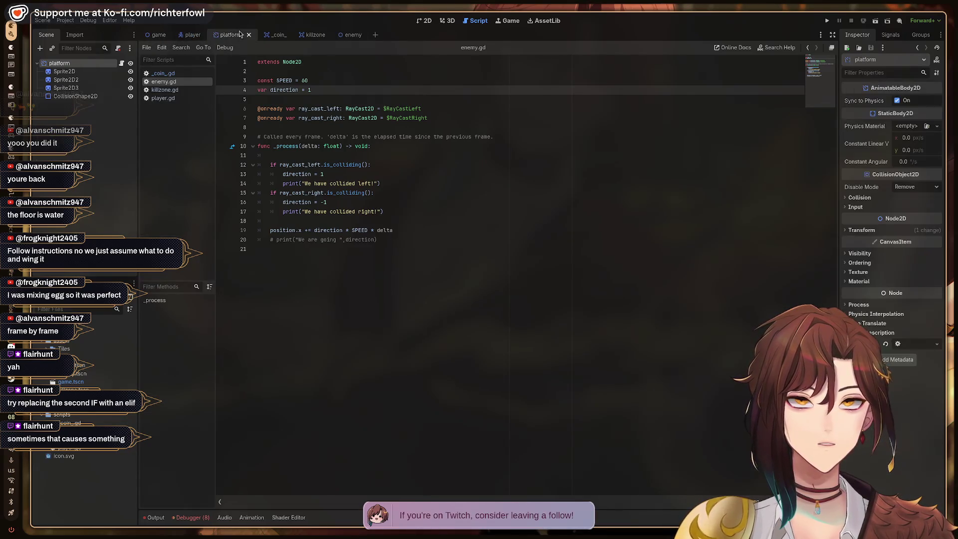
left_click(272, 35)
left_click(305, 34)
left_click(344, 35)
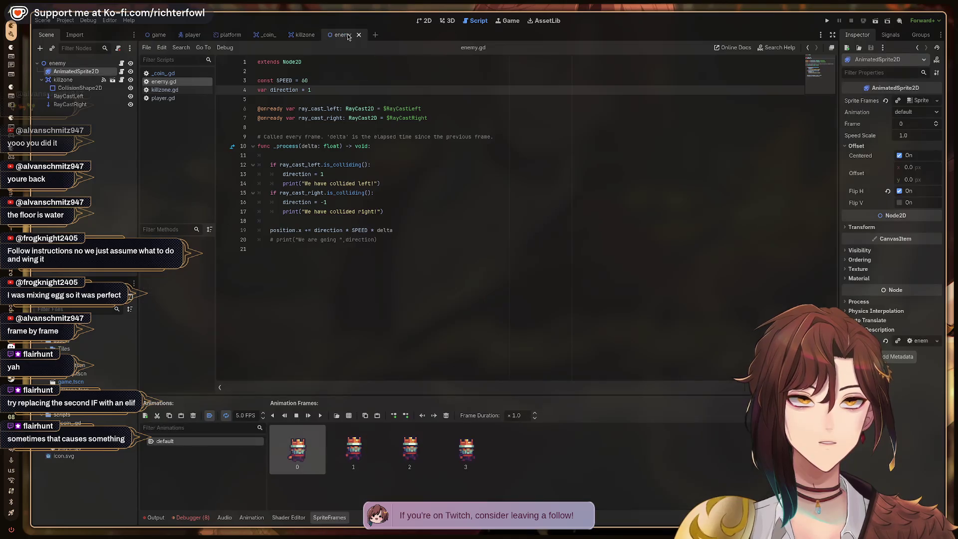
left_click(158, 34)
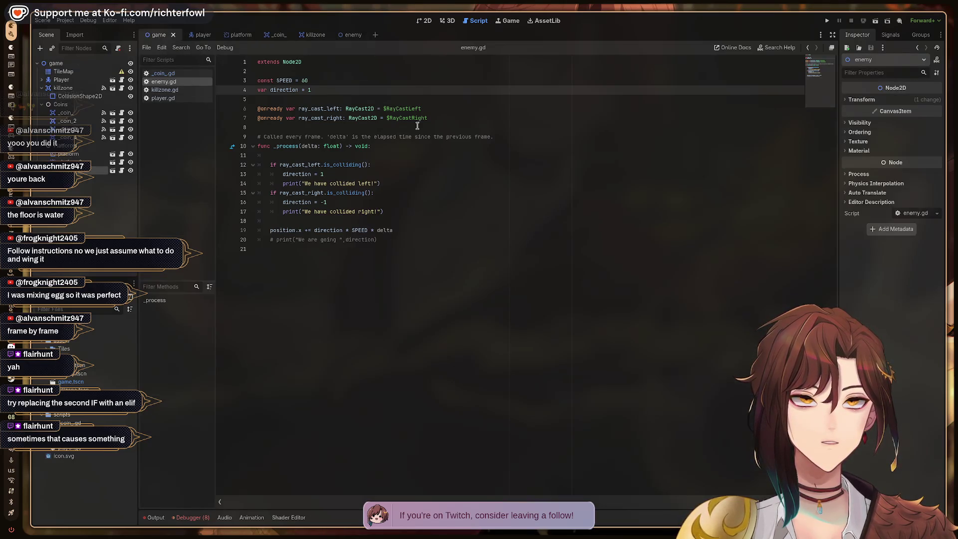
left_click(426, 21)
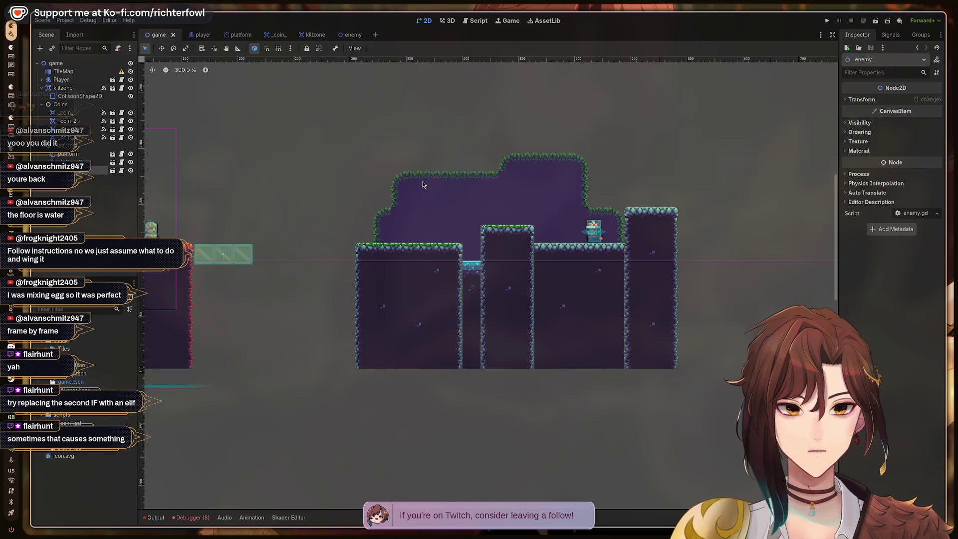
Step: Test-run the level walking right, then check the Output for 'We have collided right!' messages
key("F5")
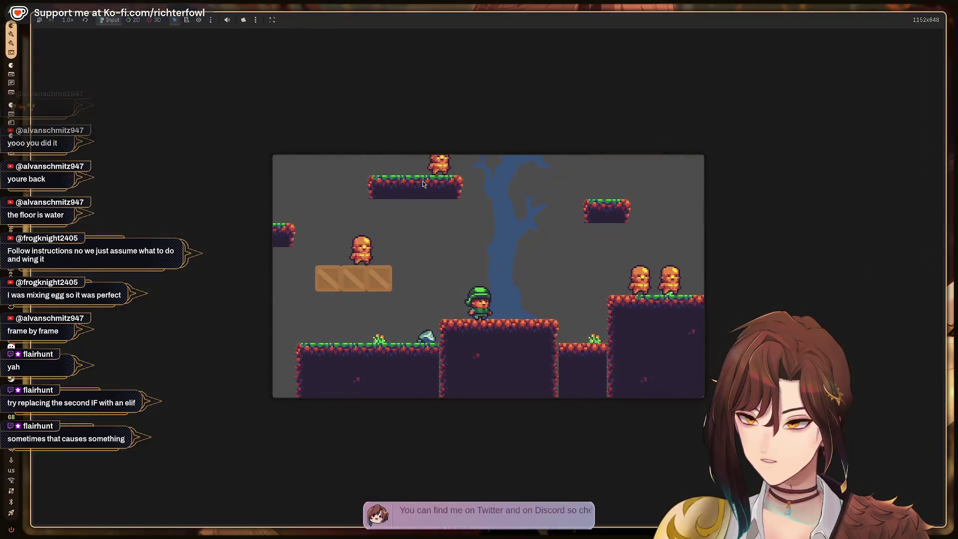
key("Right")
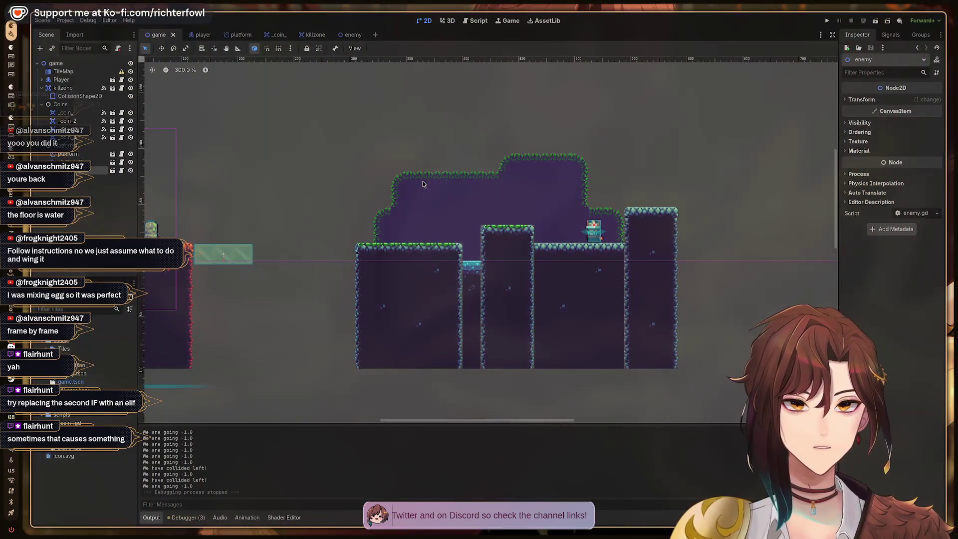
scroll(262, 453, "up", 5)
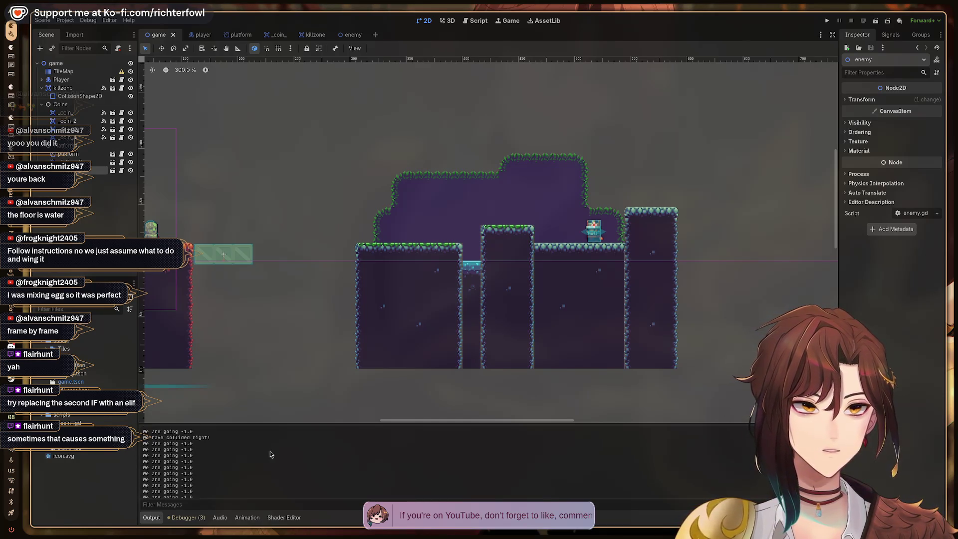
scroll(271, 446, "up", 2)
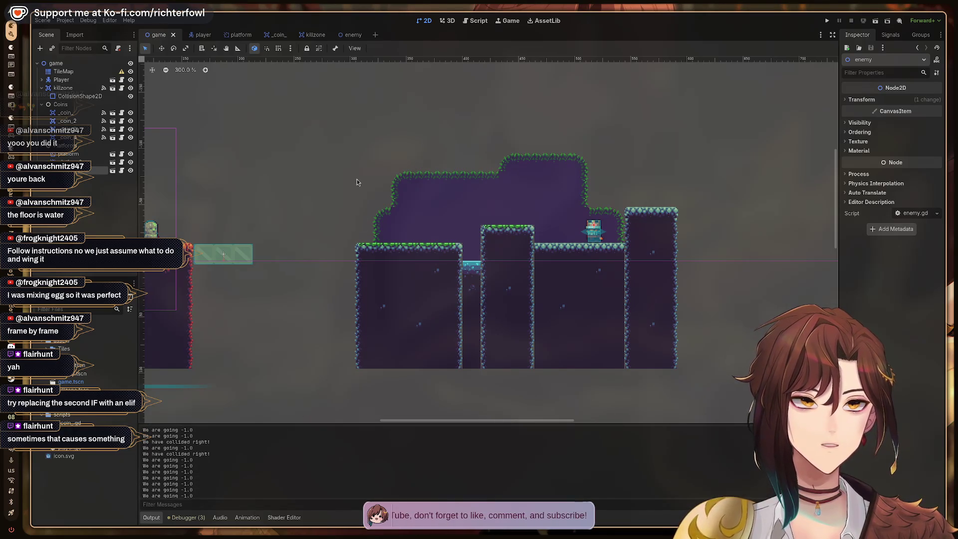
left_click(478, 22)
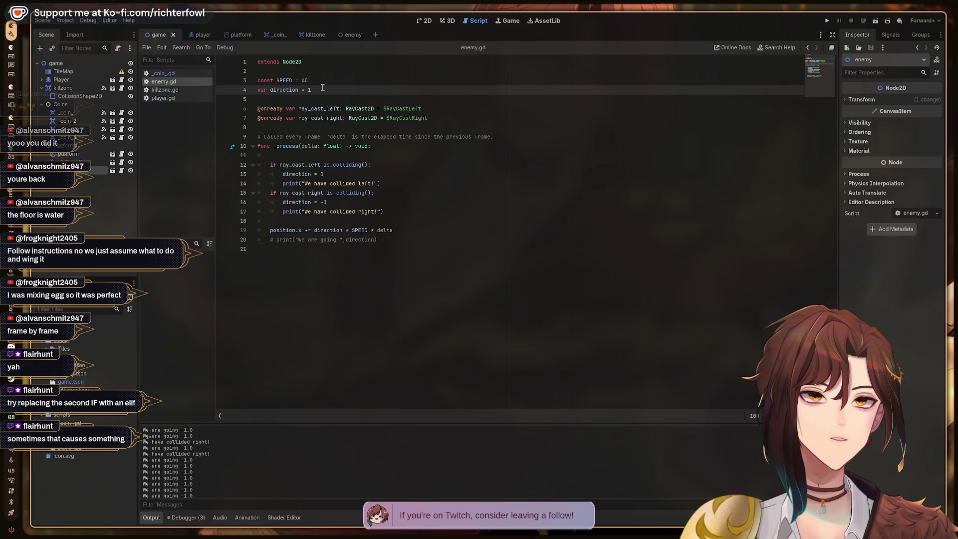
Step: Turn the second raycast check on line 15 into 'elif ray_cast_right.is_colliding()' and run the game
left_click(343, 231)
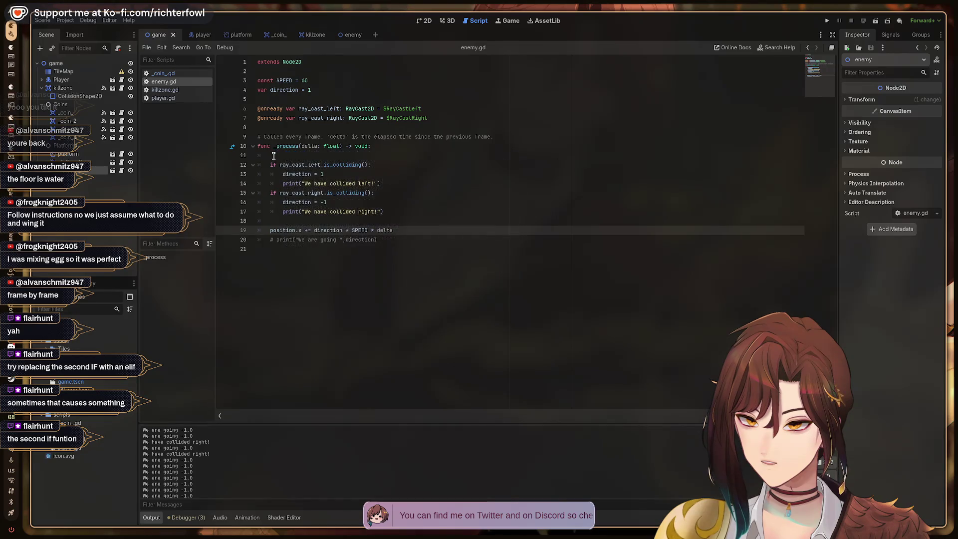
left_click(272, 193)
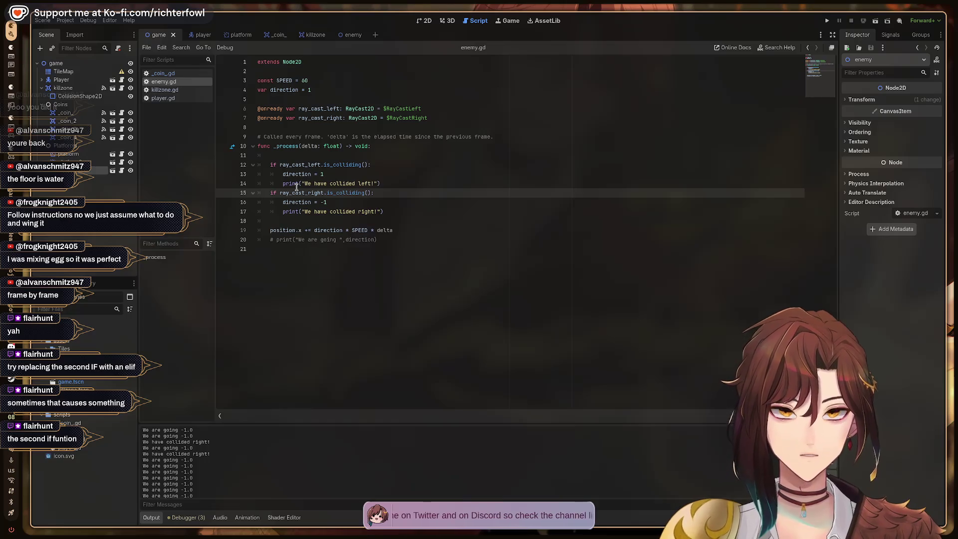
type("el")
key("End")
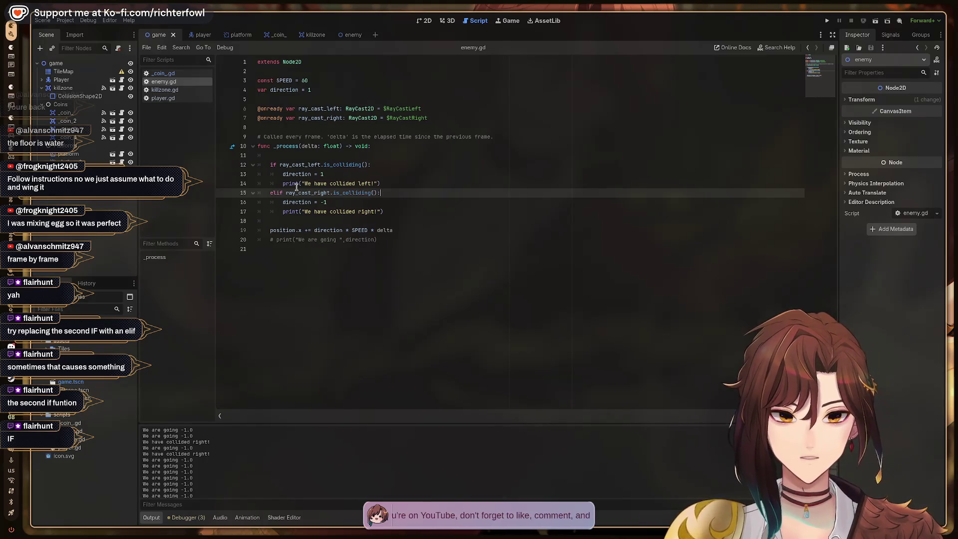
key("F5")
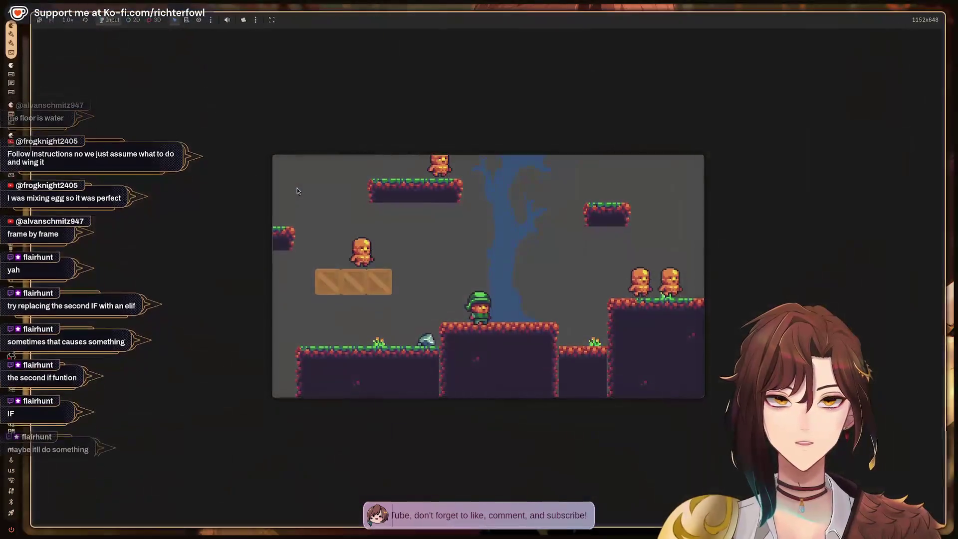
Step: Walk the player right through the level to test the elif, then stop the game
key("Right")
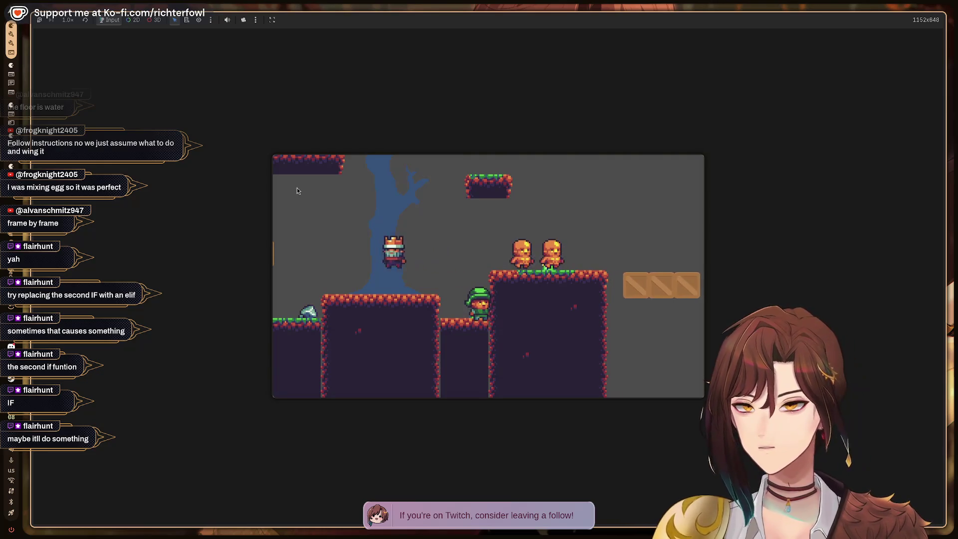
key("F8")
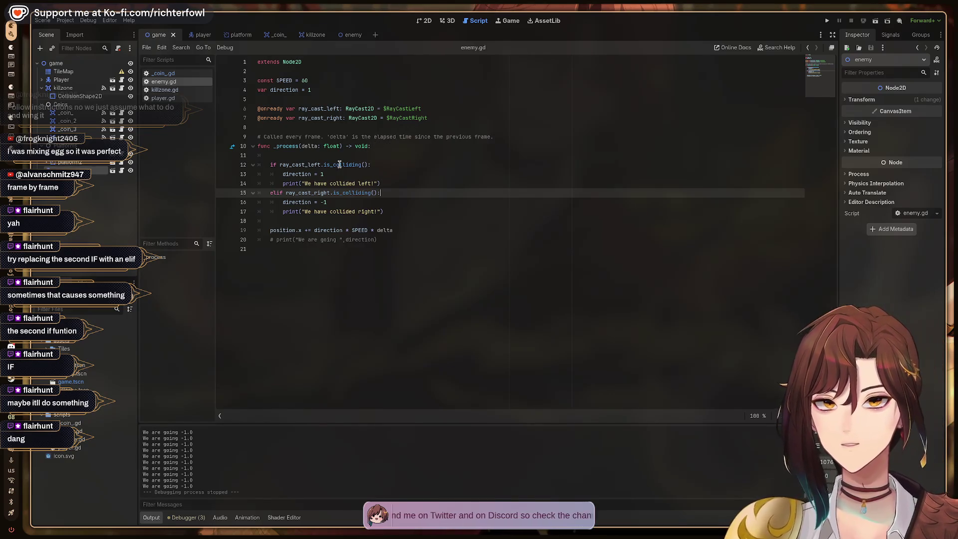
Step: Compare enemy.gd lines 13-15 with the tutorial's code, then choose Delete on scripts/enemy.gd
key("Up")
key("Up")
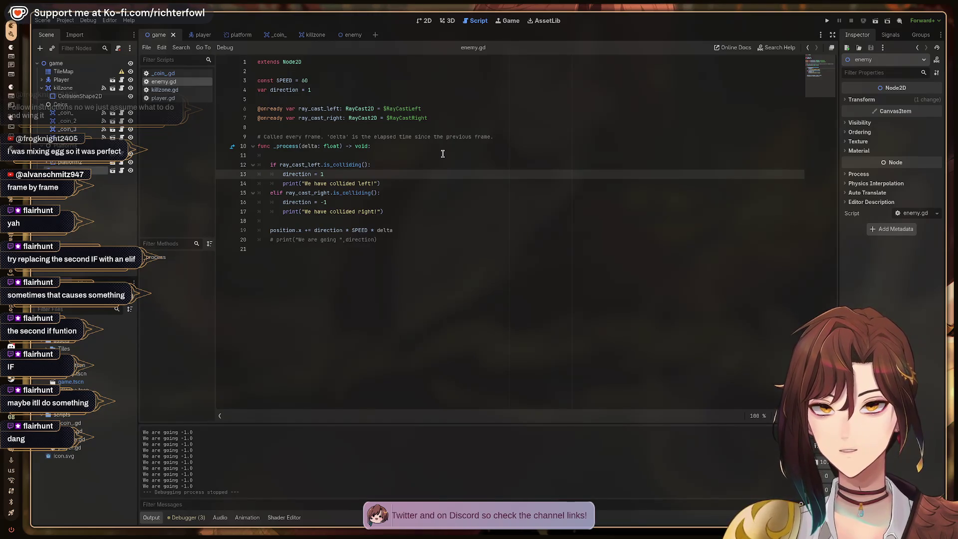
key("Down")
key("Down")
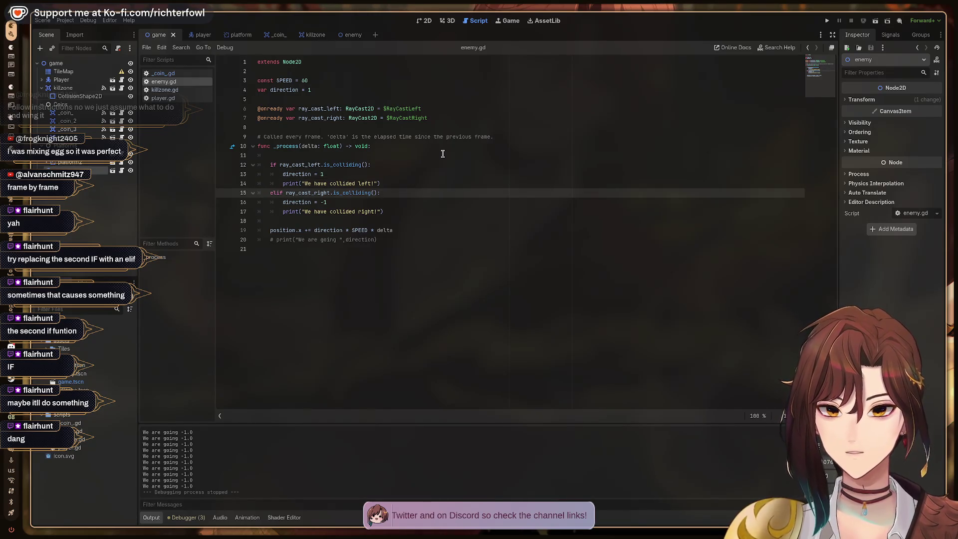
key("super+2")
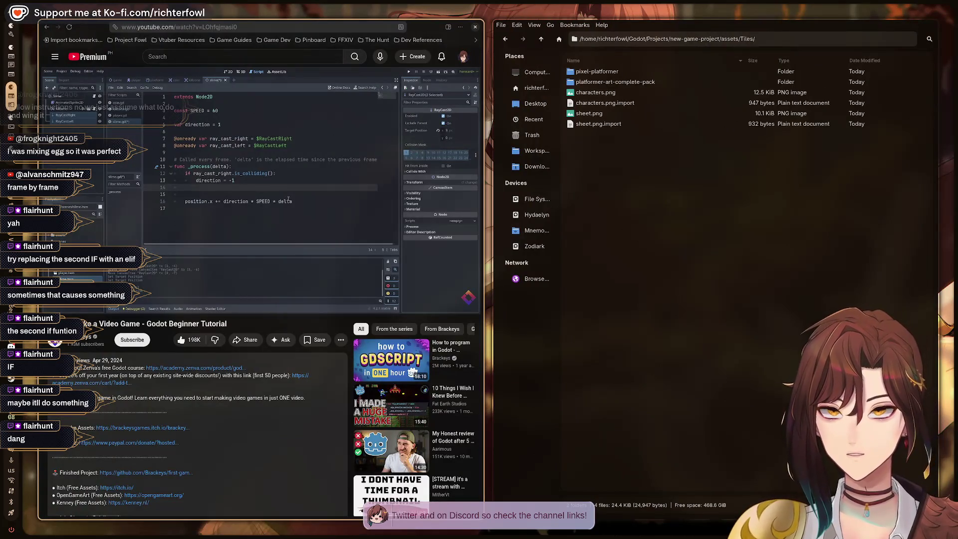
key("super+1")
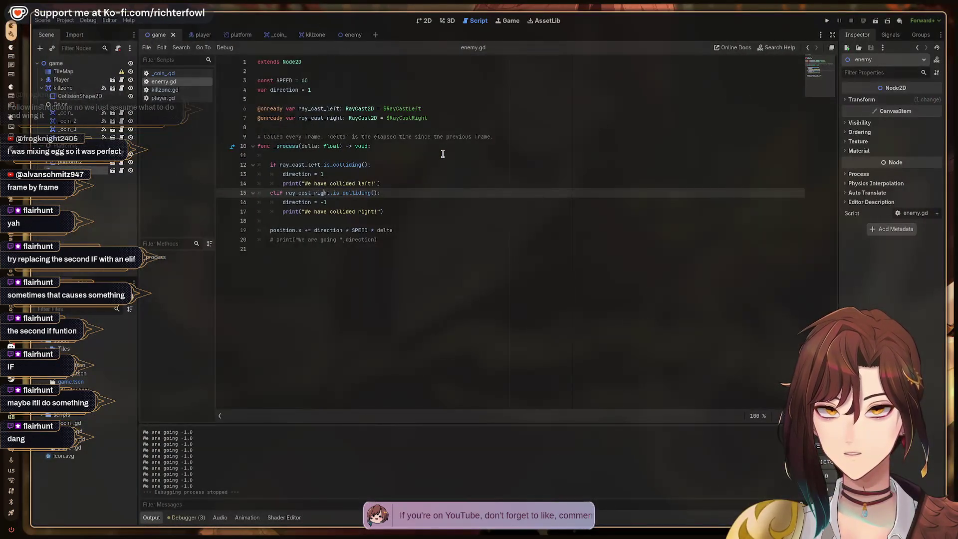
key("super+2")
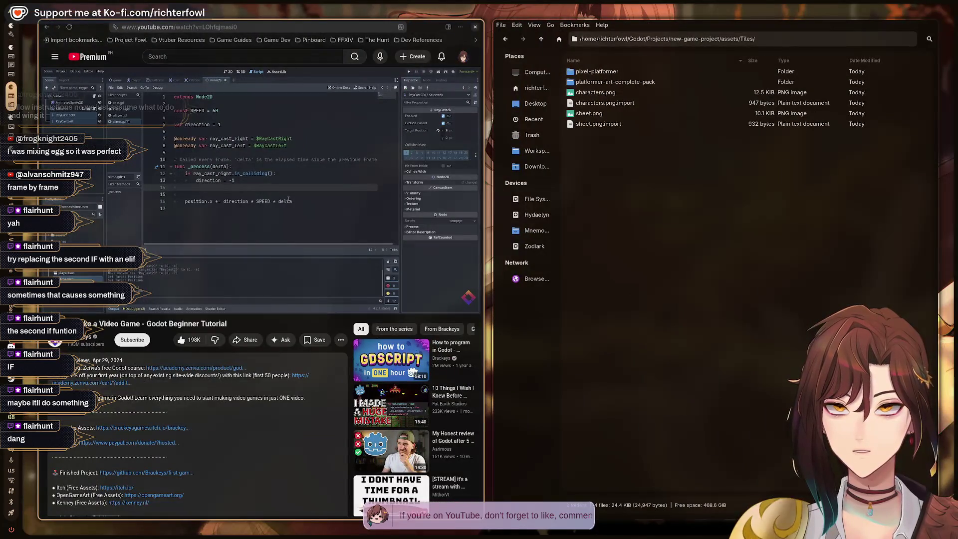
key("super+1")
key("super+2")
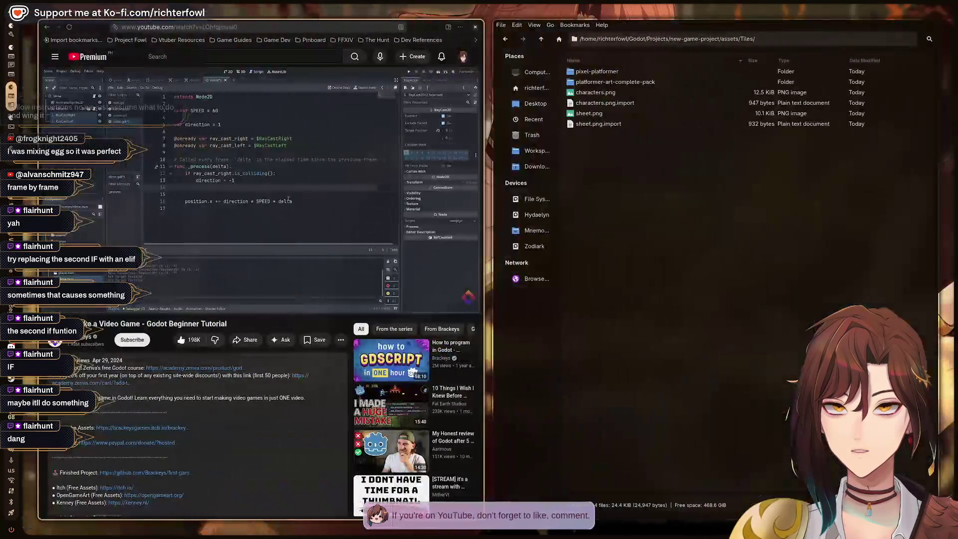
key("super+1")
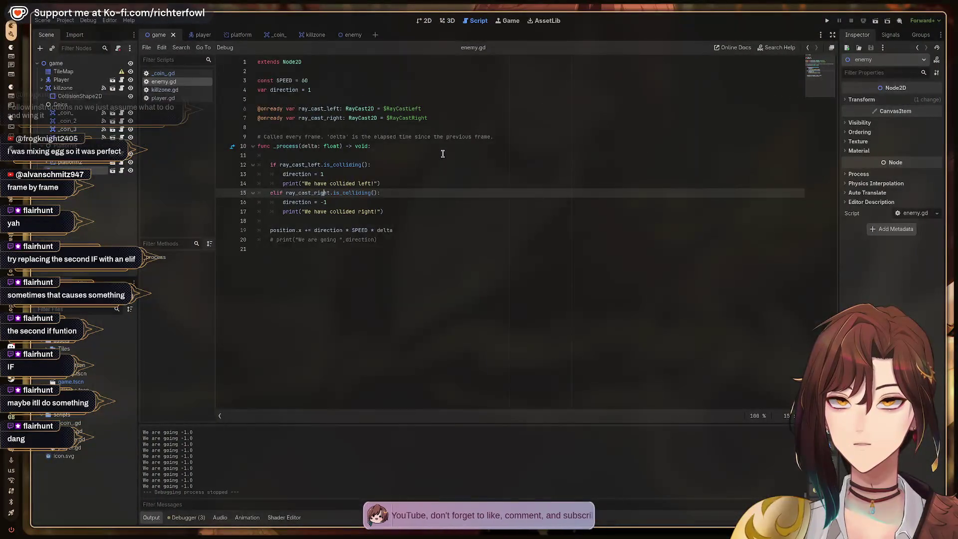
key("super+2")
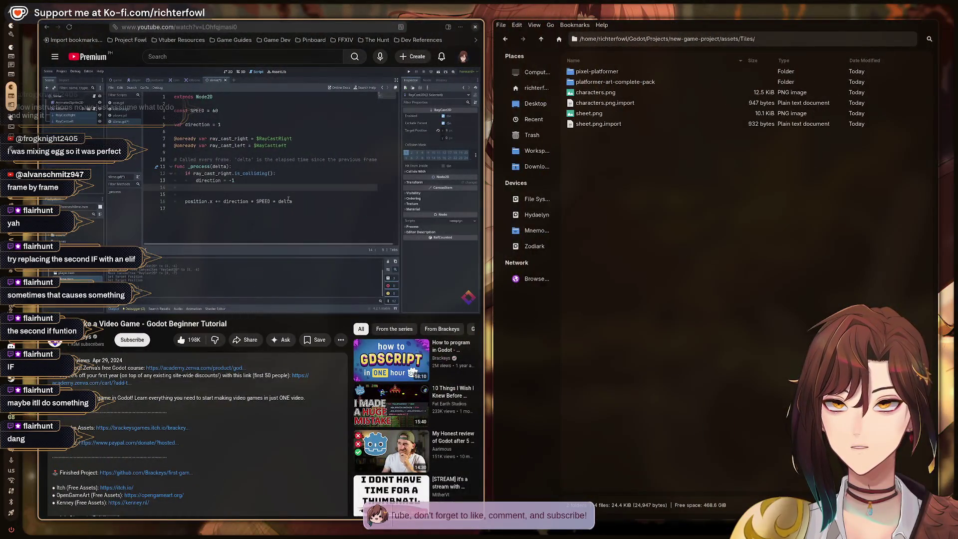
key("super+1")
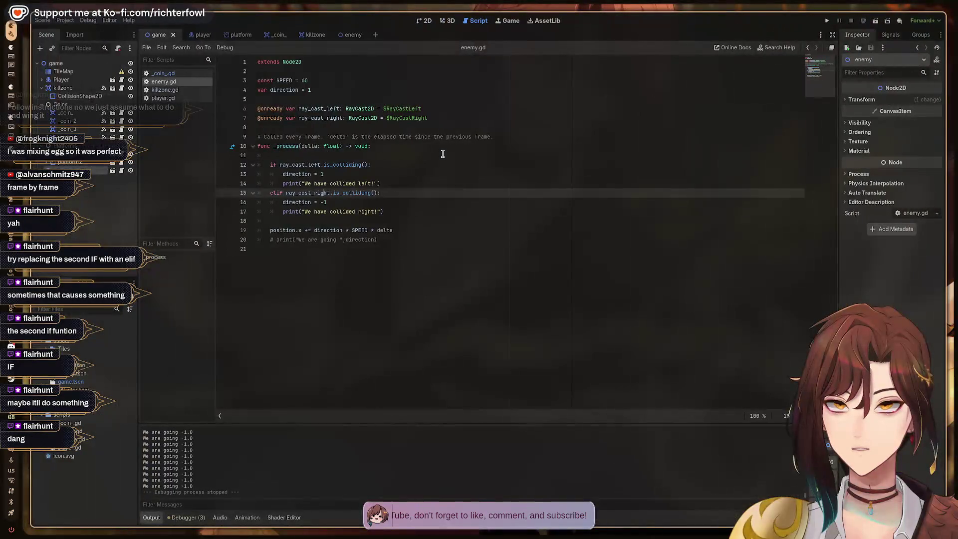
key("super+2")
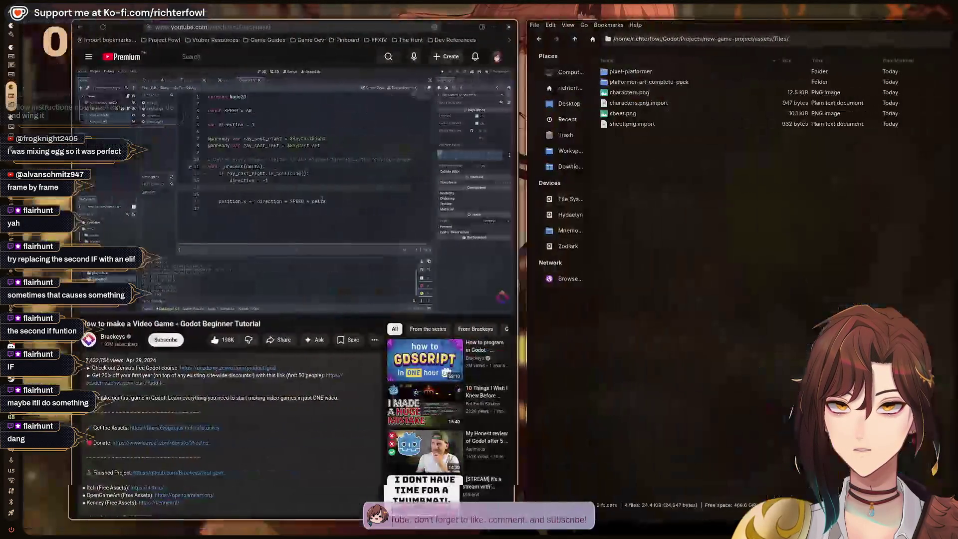
key("super+1")
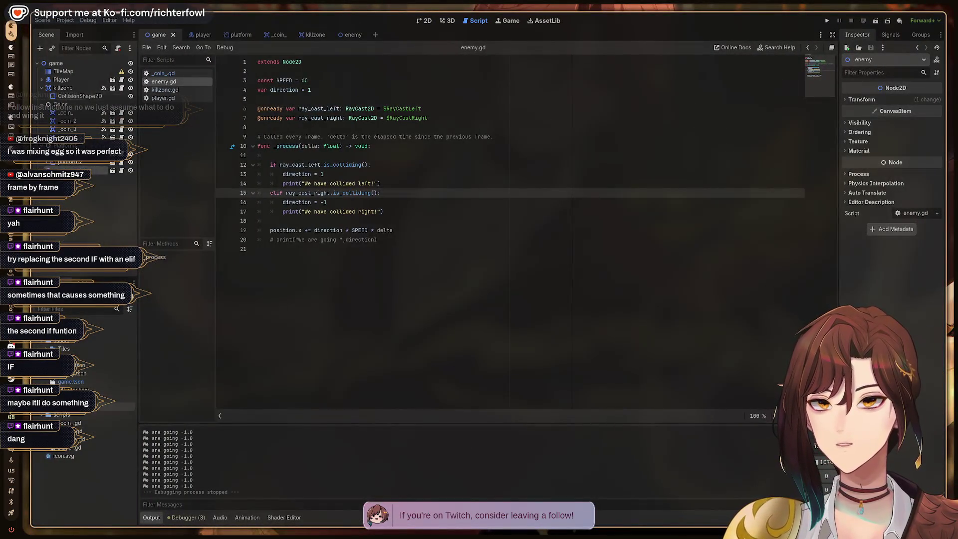
right_click(76, 435)
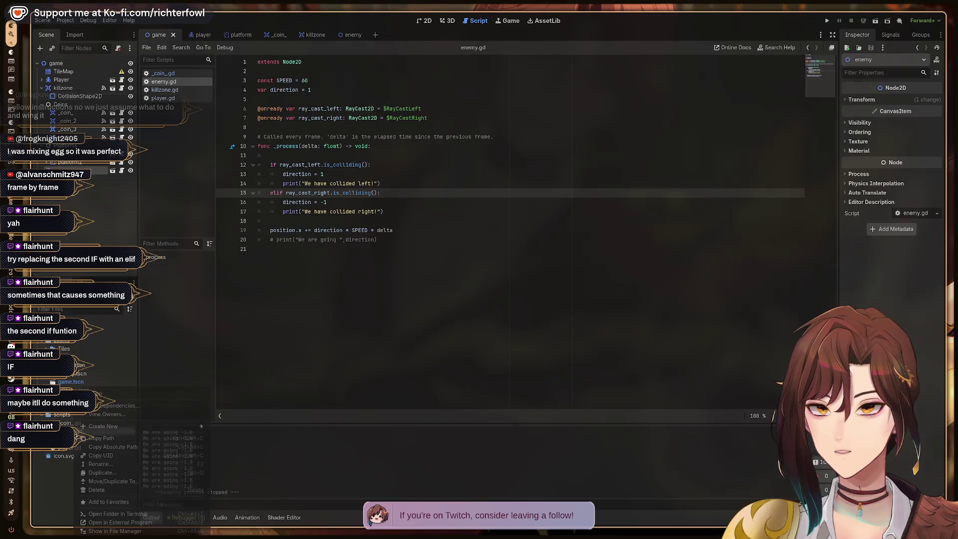
left_click(107, 489)
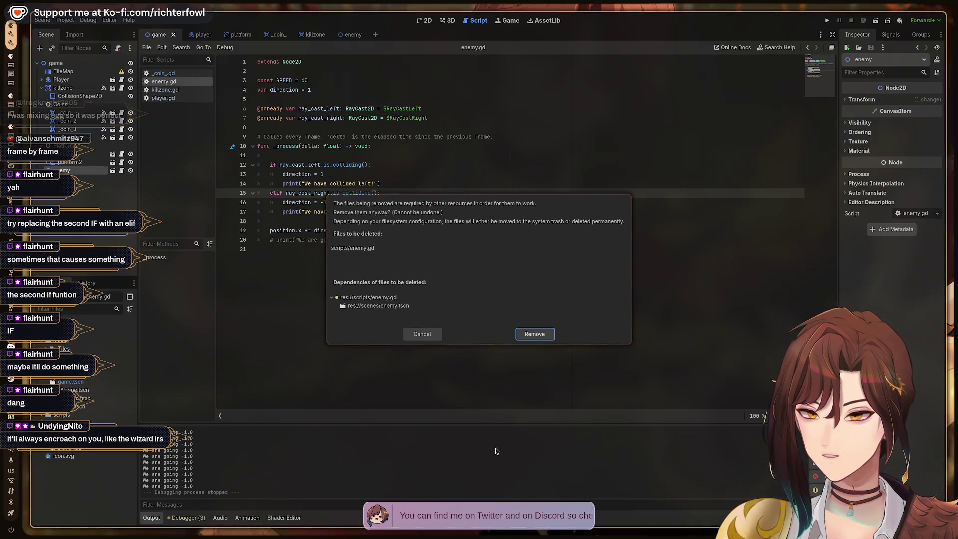
Step: Remove enemy.gd from the project, then play-test the level running and jumping right and left
left_click(535, 335)
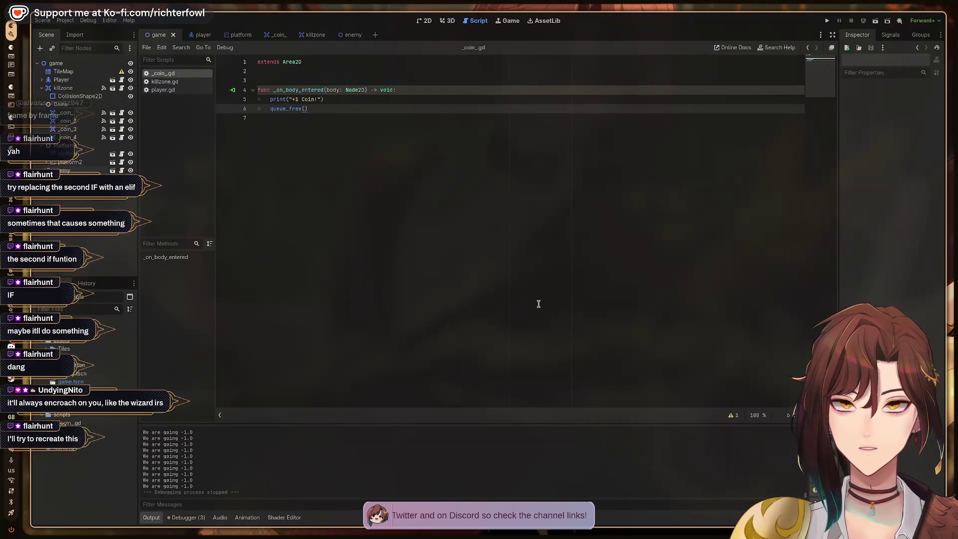
key("F5")
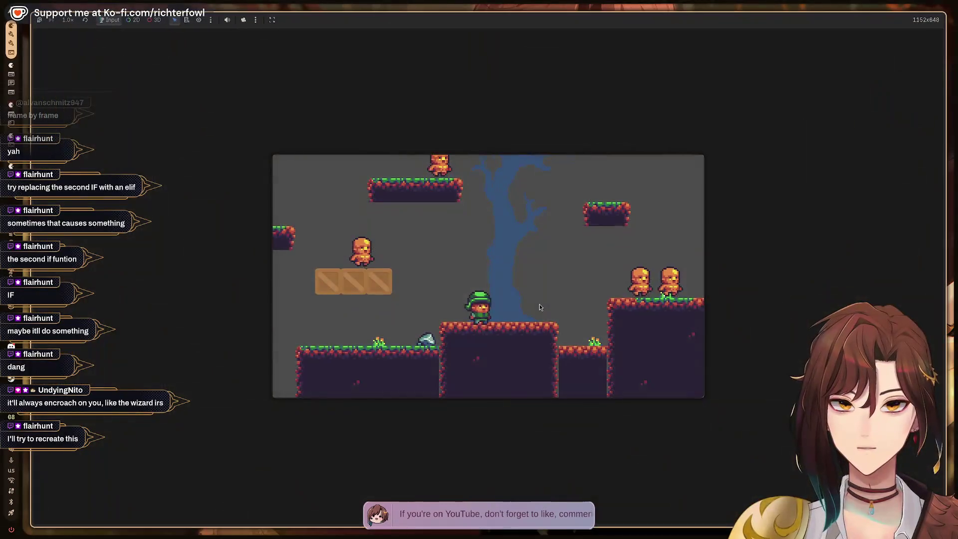
key("Right")
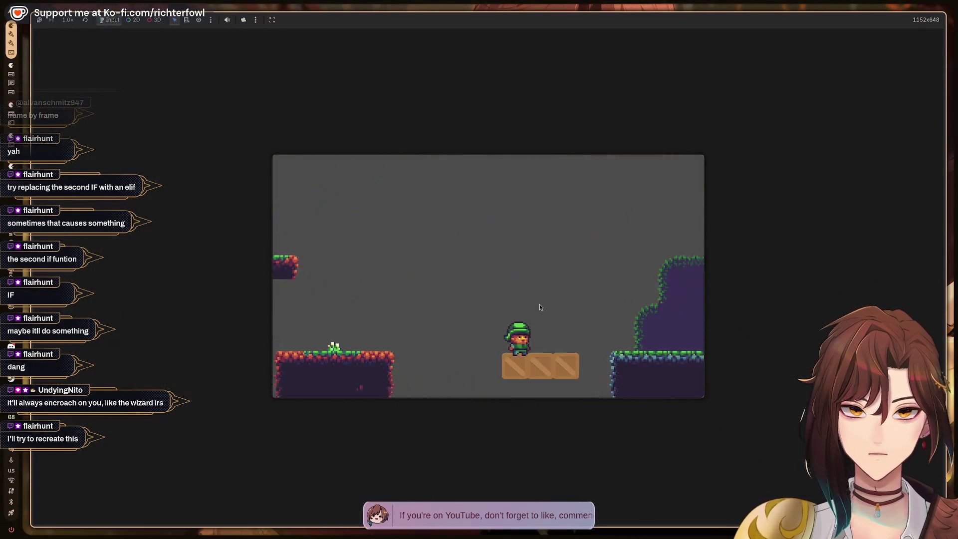
key("space")
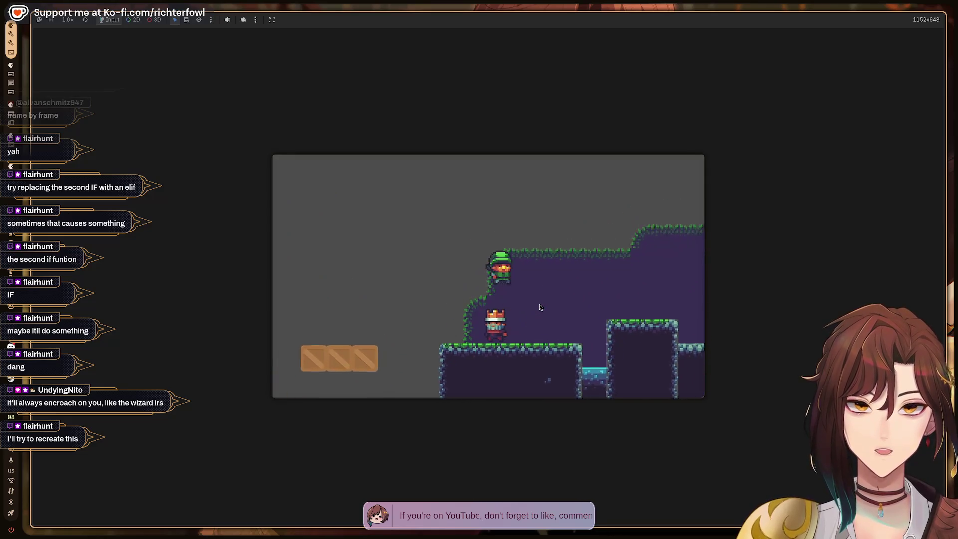
key("Left")
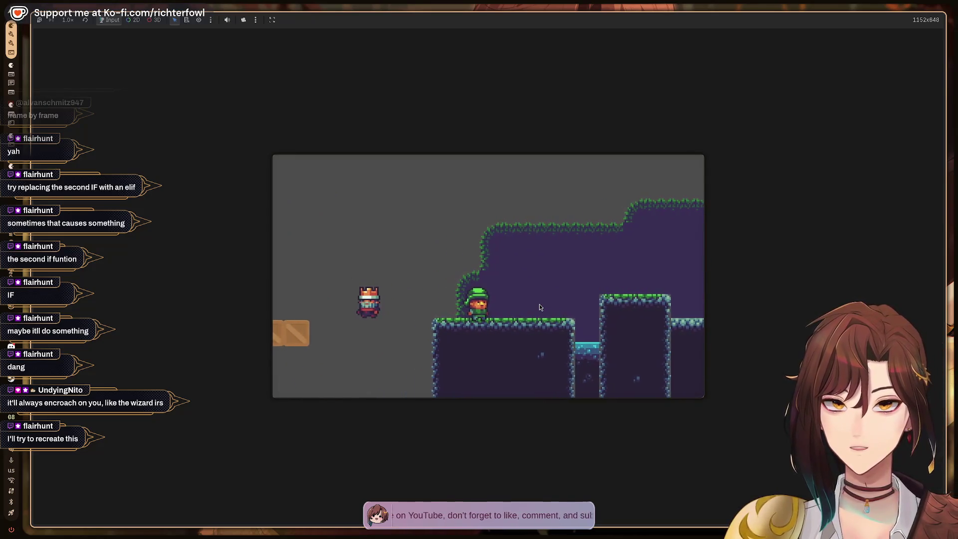
key("space")
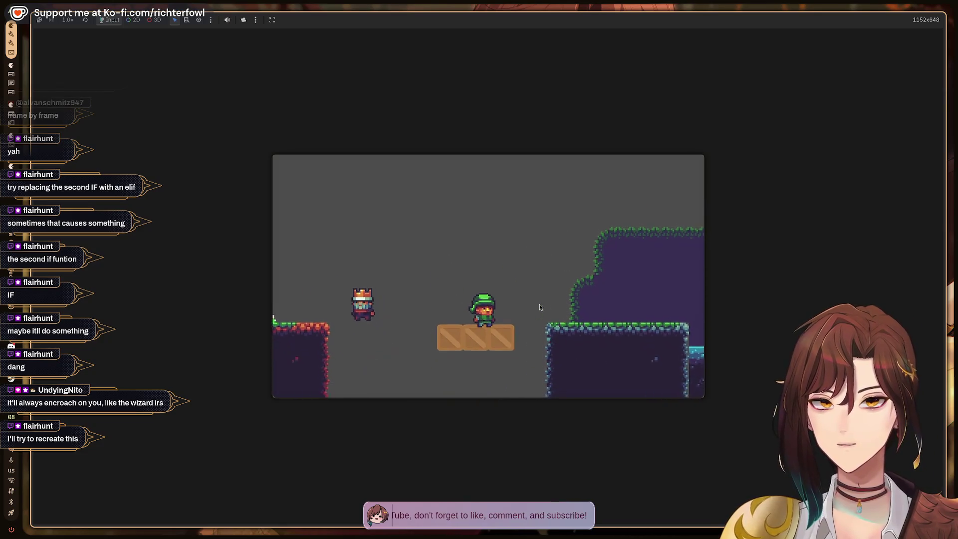
key("Left")
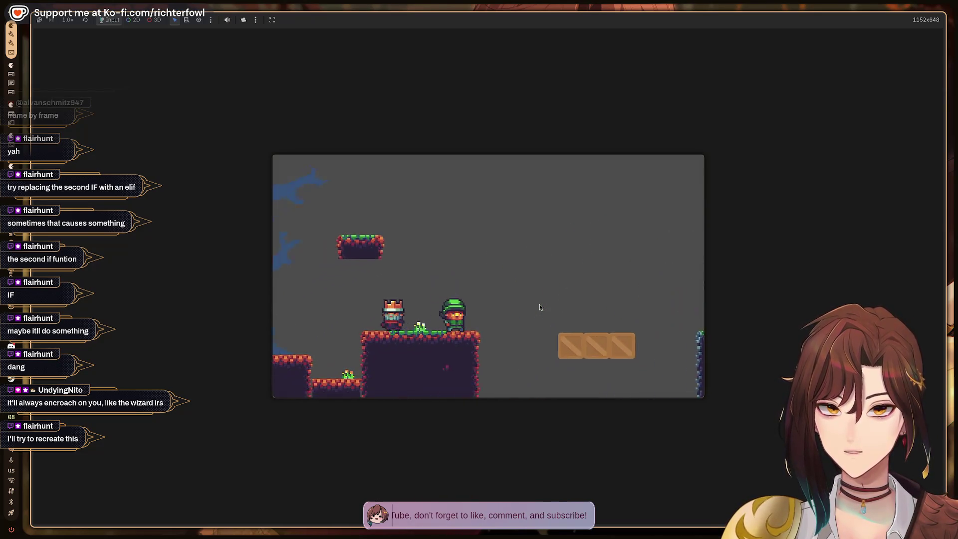
key("Left")
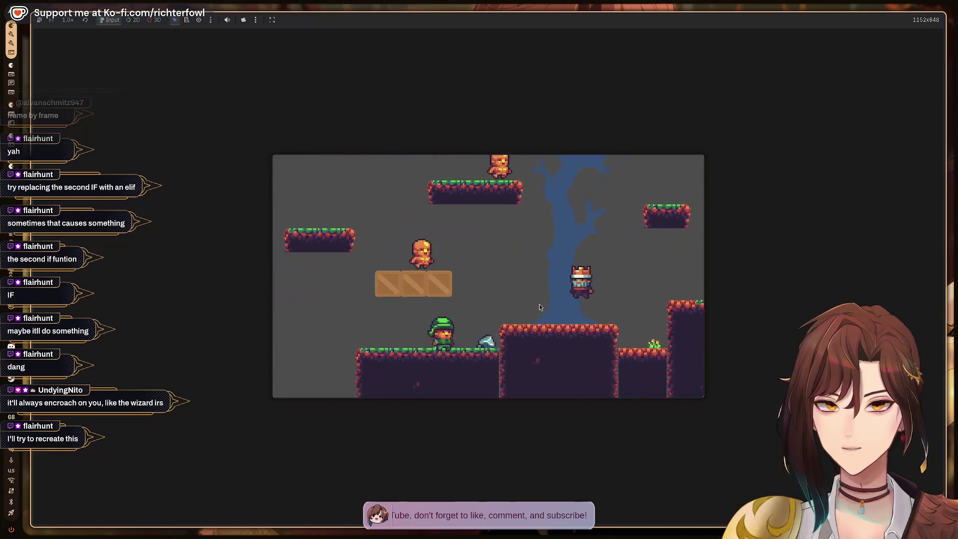
key("F8")
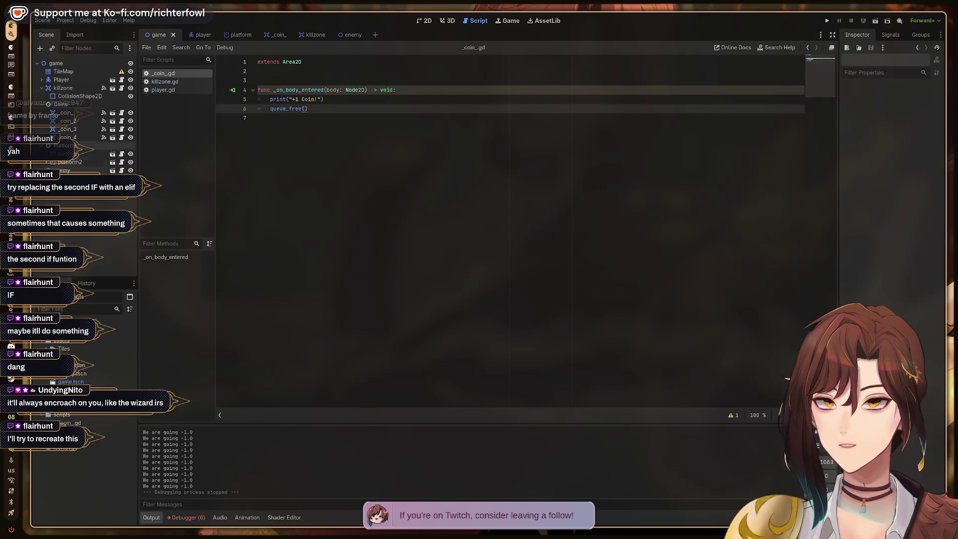
Step: Close the enemy scene tab
left_click(65, 170)
left_click(350, 35)
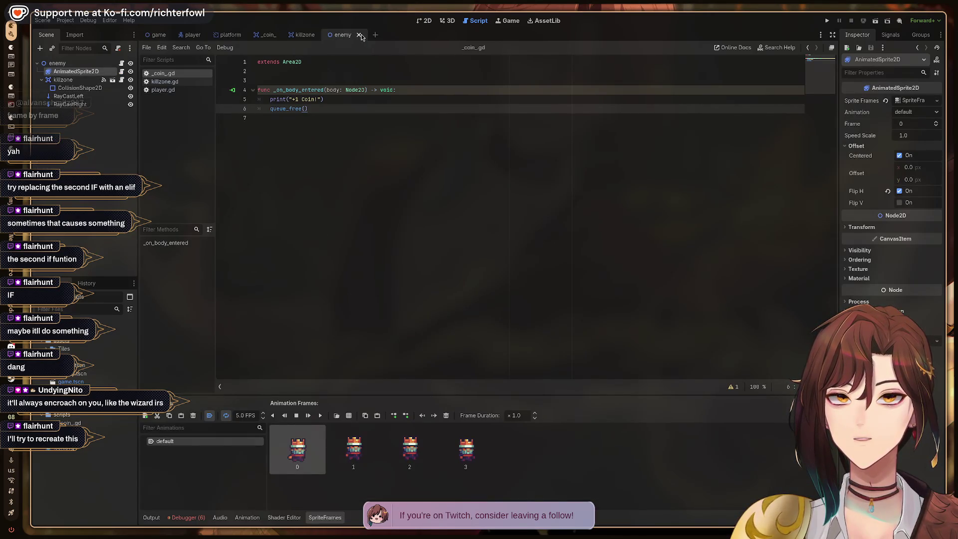
left_click(359, 35)
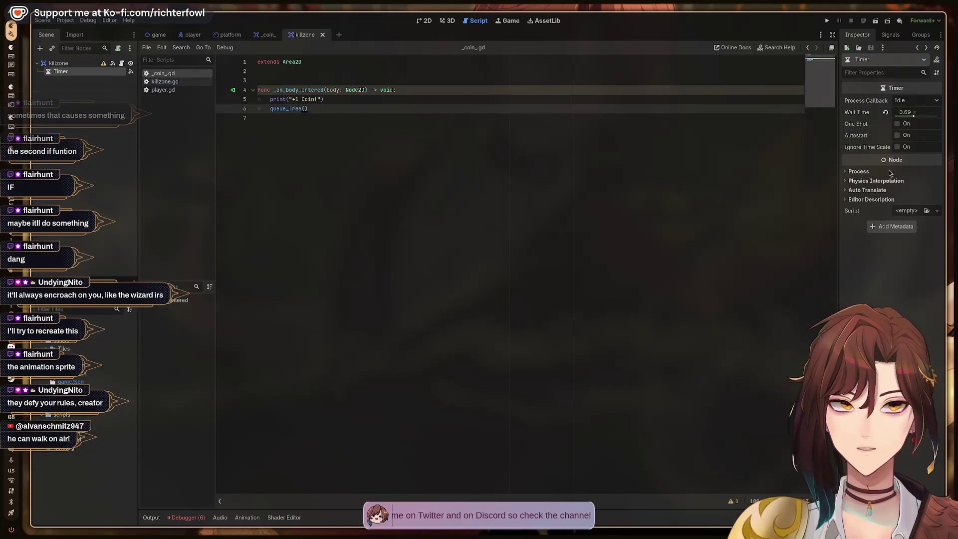
Step: Return to the game level scene and show it in the 2D editor
left_click(100, 431)
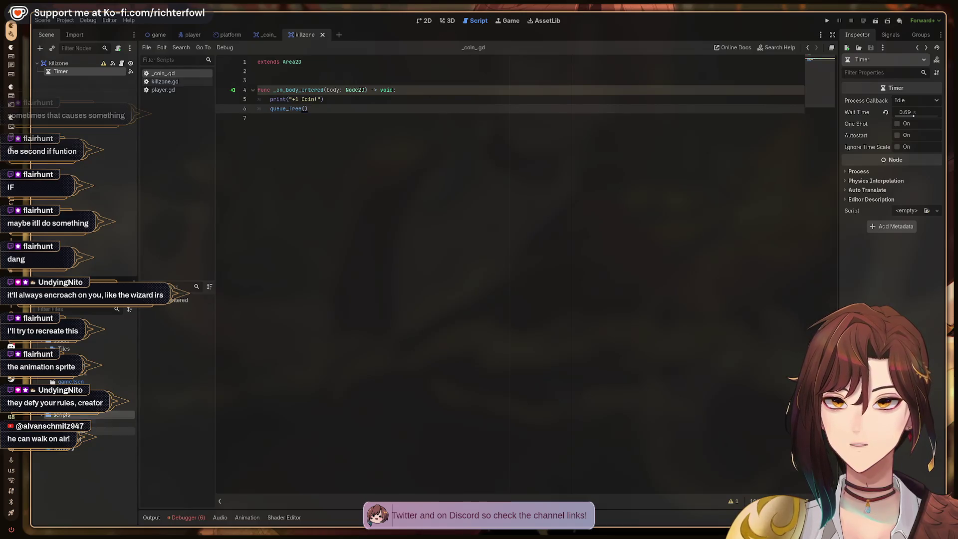
left_click(272, 35)
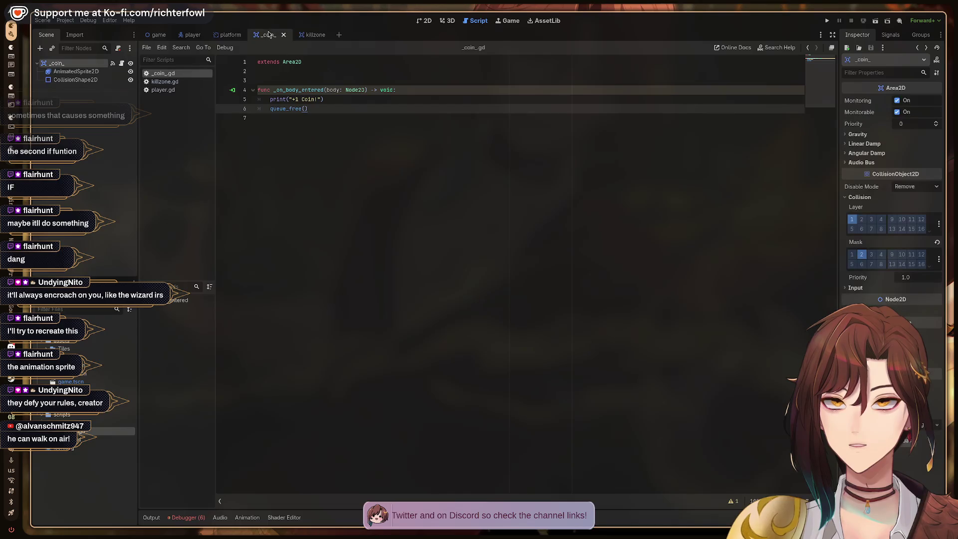
left_click(186, 35)
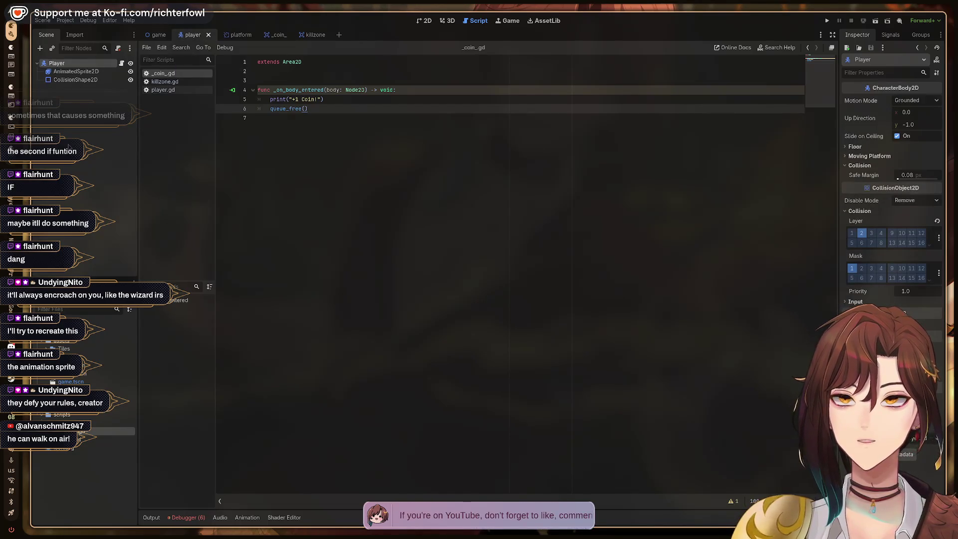
left_click(68, 145)
left_click(159, 35)
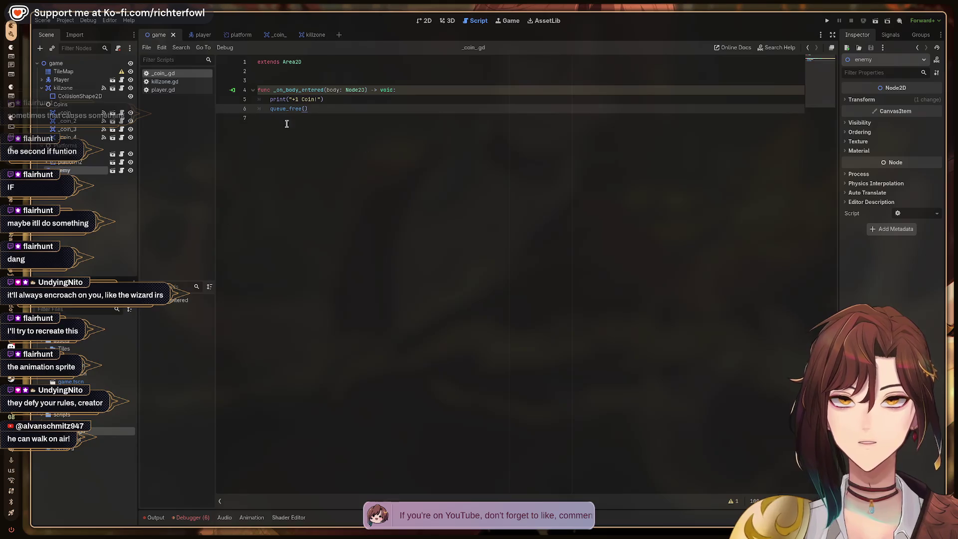
left_click(428, 23)
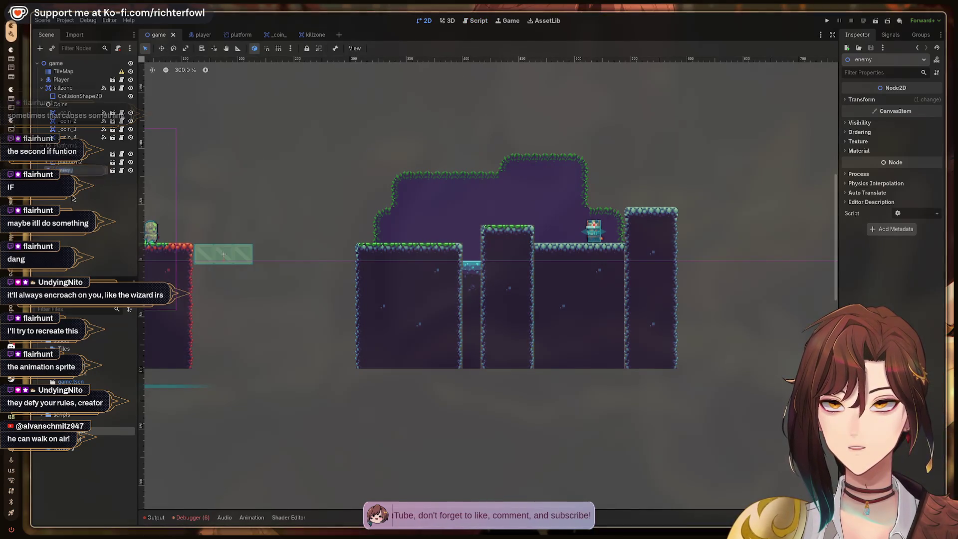
Step: Try making the enemy instance's children editable and dismiss the missing-dependency warning
right_click(77, 171)
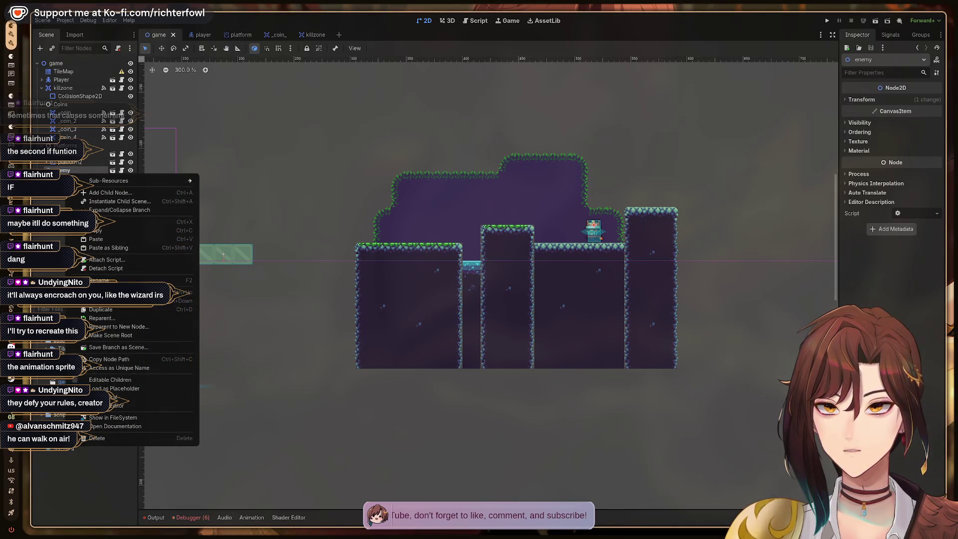
left_click(99, 378)
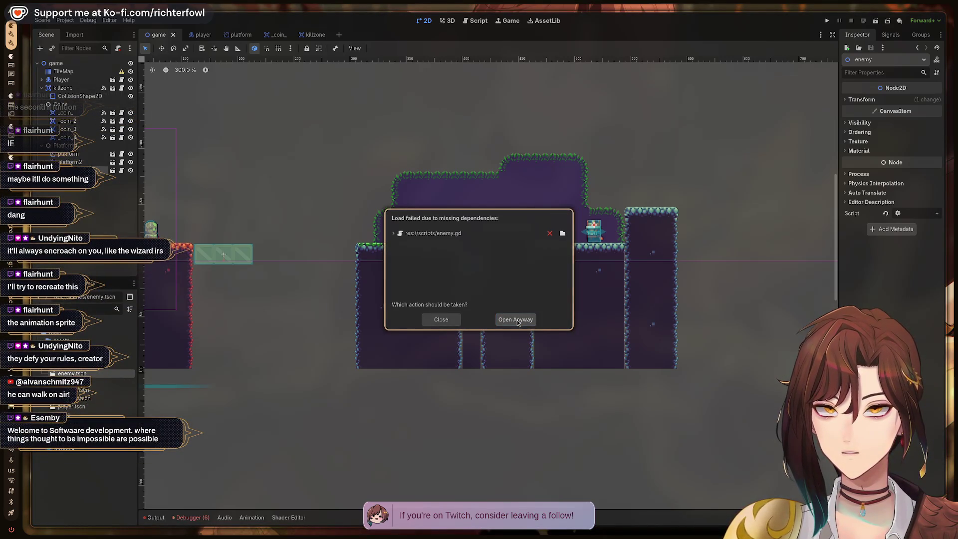
left_click(439, 320)
right_click(83, 201)
key("Escape")
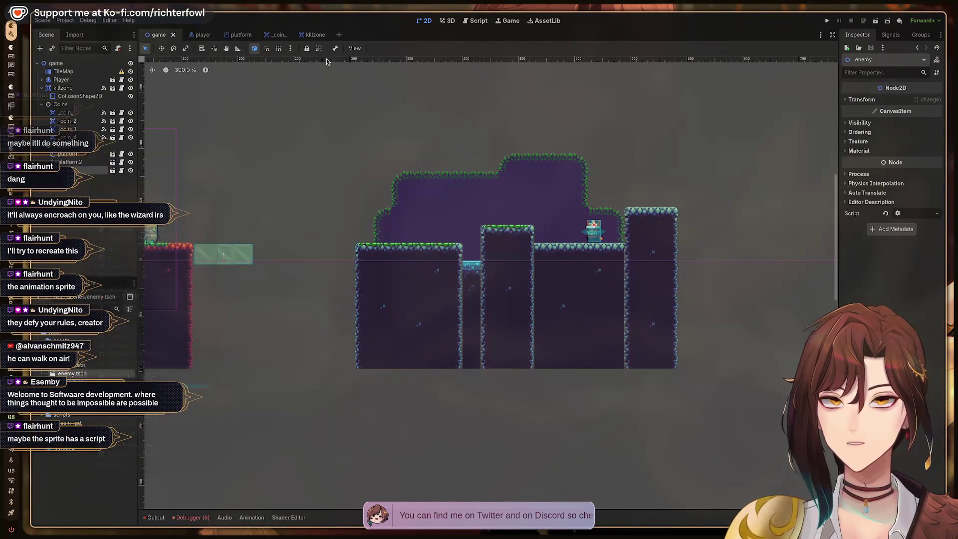
Step: Reopen enemy.tscn from the FileSystem dock, opening it anyway despite the missing enemy.gd
left_click(338, 36)
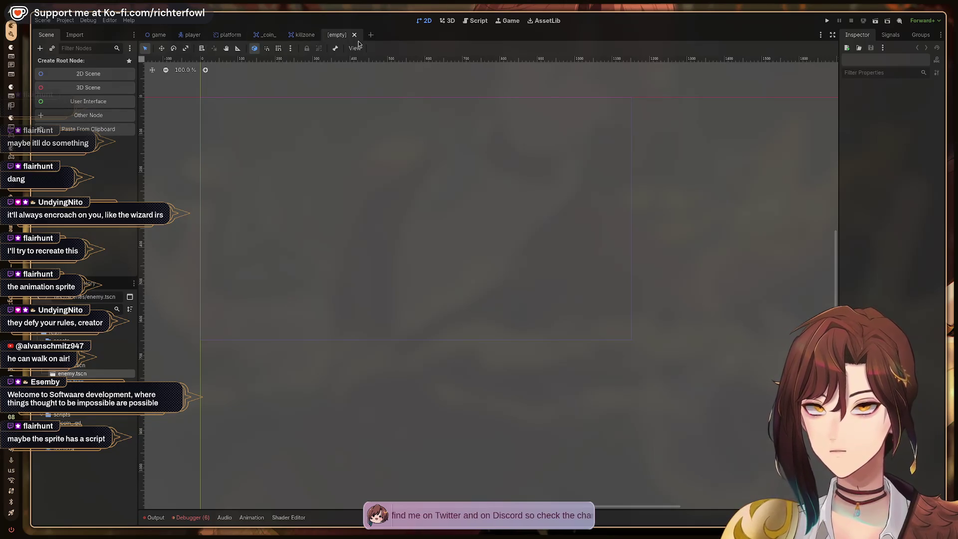
left_click(354, 35)
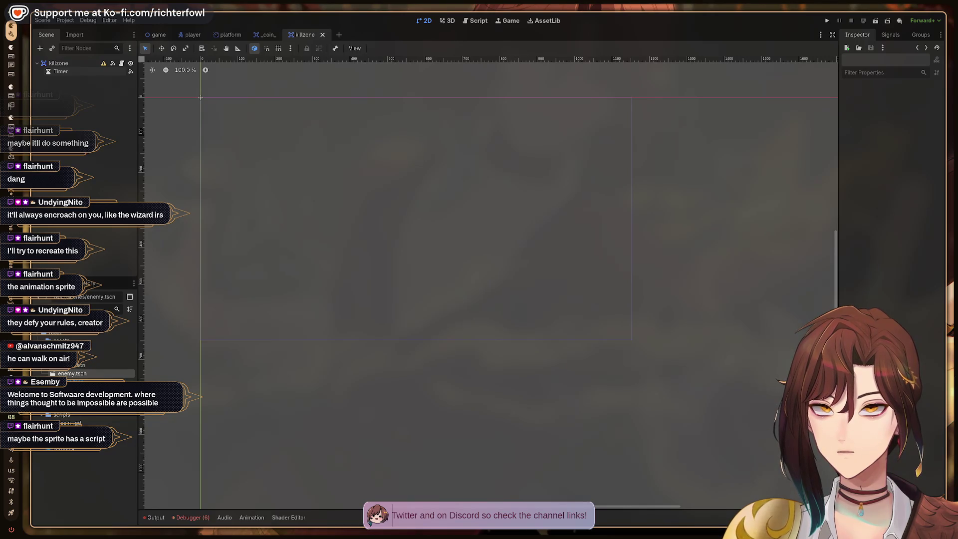
left_click(85, 449)
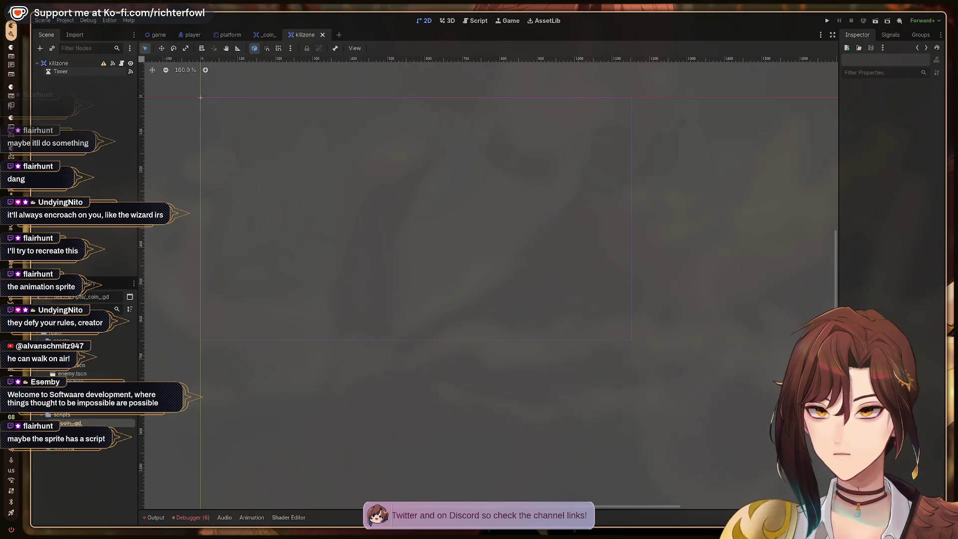
left_click(75, 382)
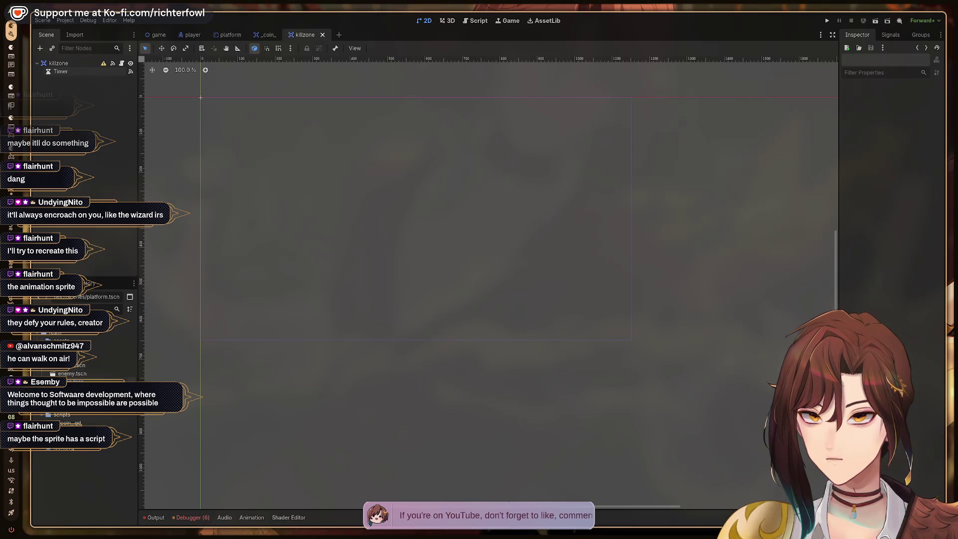
double_click(73, 373)
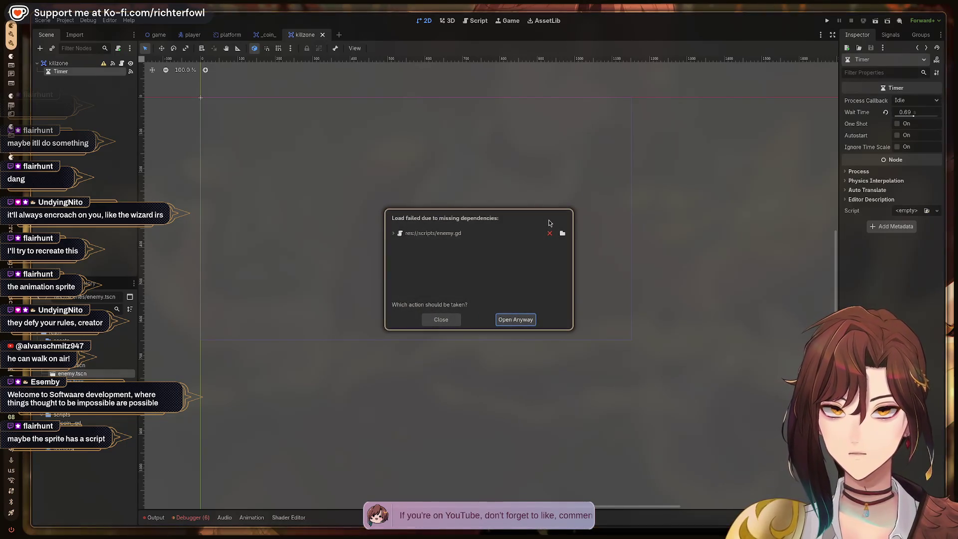
left_click(521, 321)
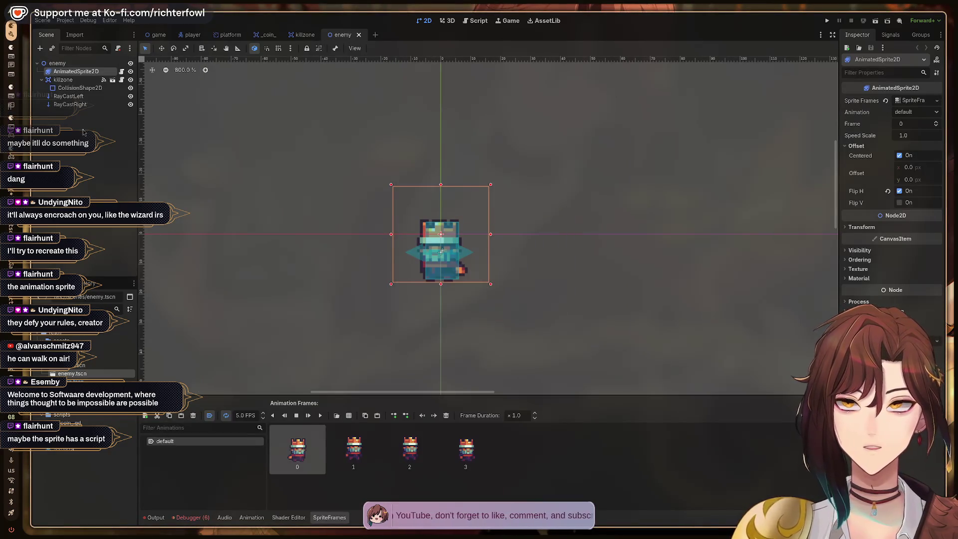
Step: Inspect the enemy's nodes and open the _coin_.gd, killzone.gd and player.gd scripts
left_click(67, 65)
left_click(70, 71)
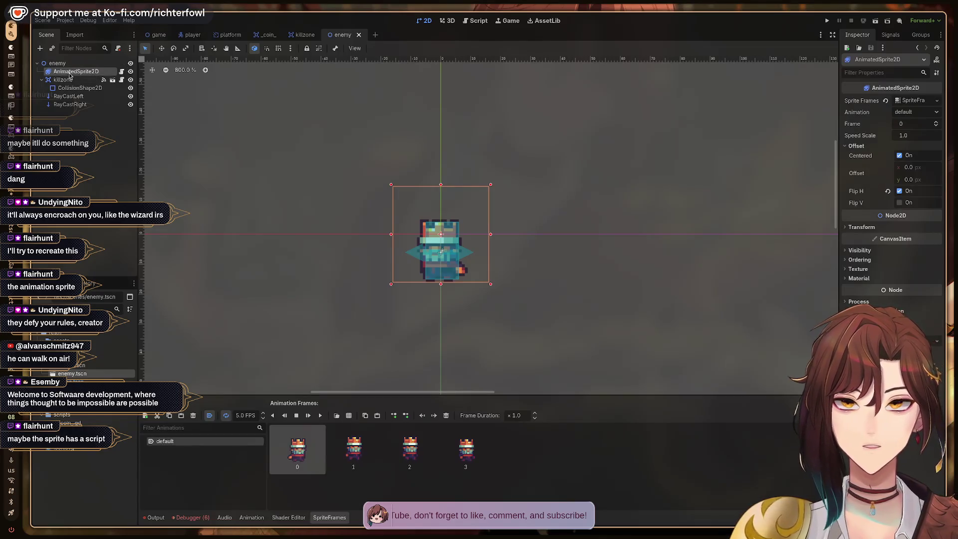
left_click(70, 423)
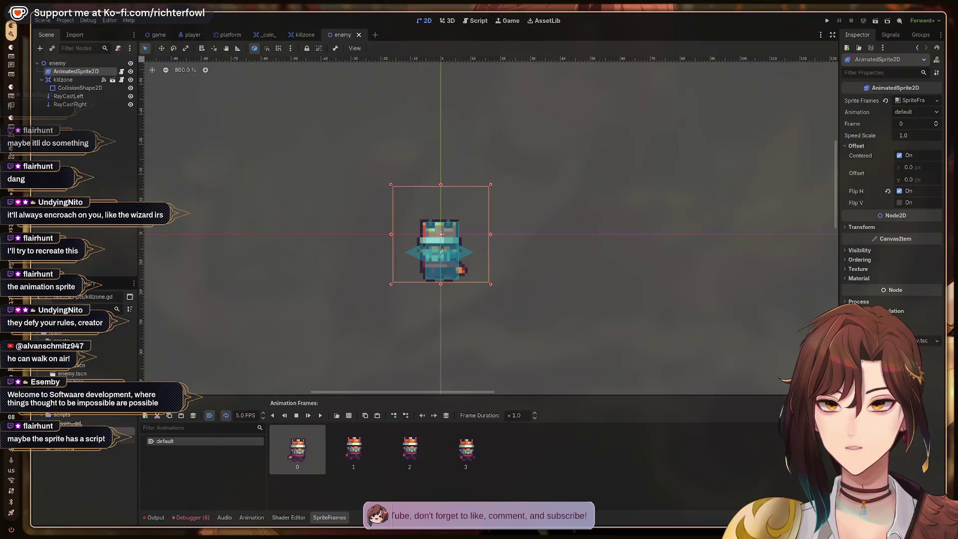
double_click(70, 423)
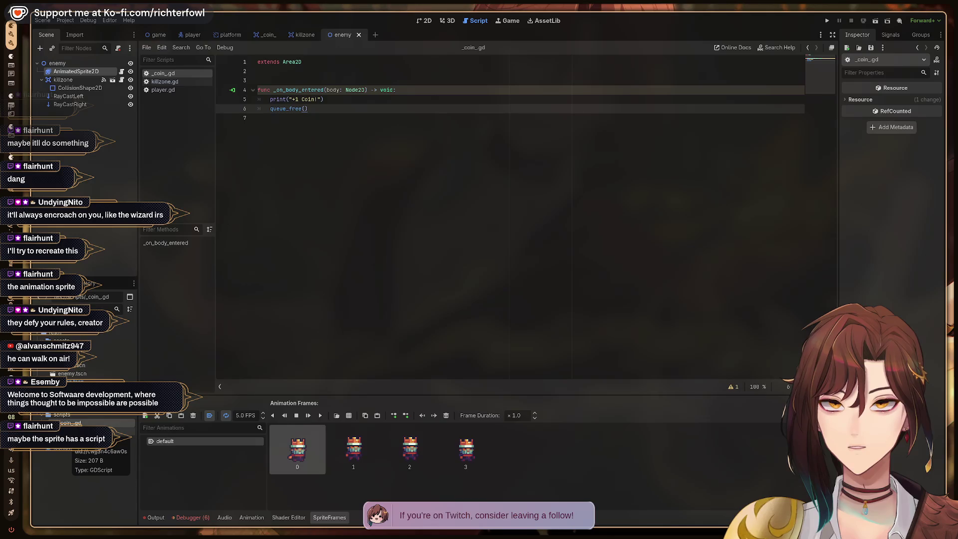
left_click(165, 81)
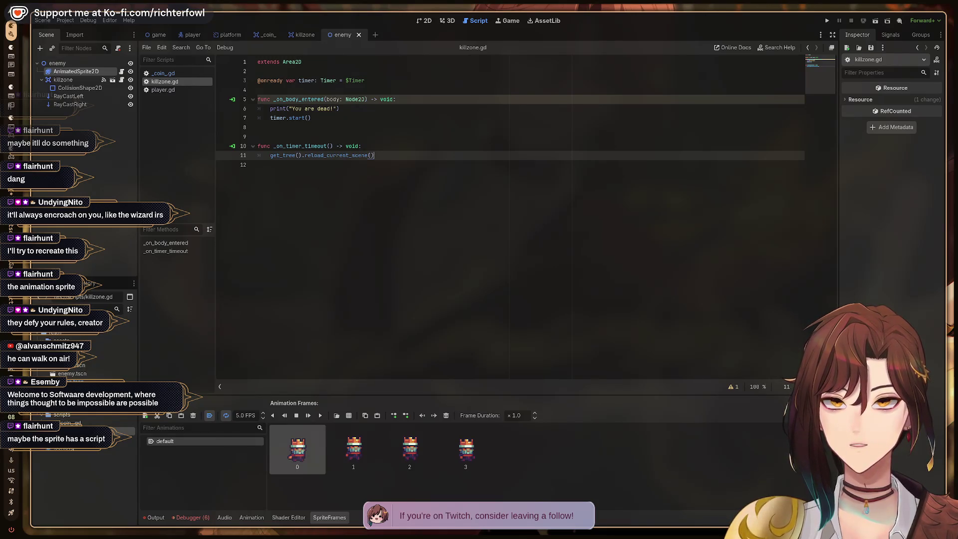
left_click(163, 90)
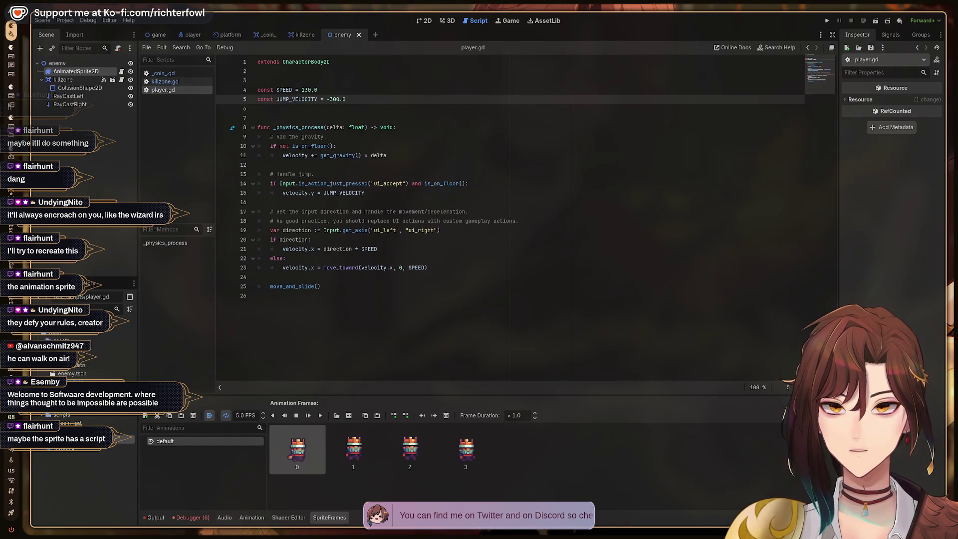
left_click(70, 423)
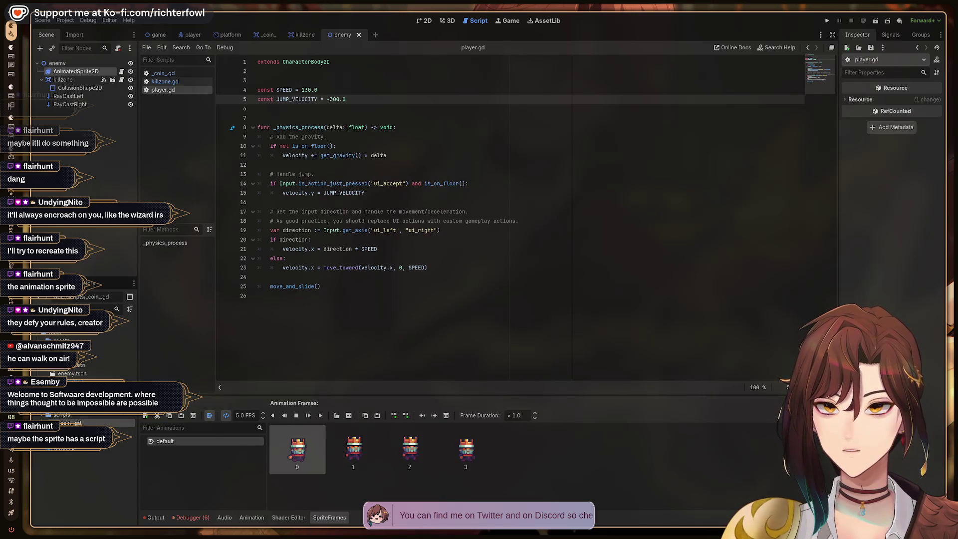
left_click(100, 380)
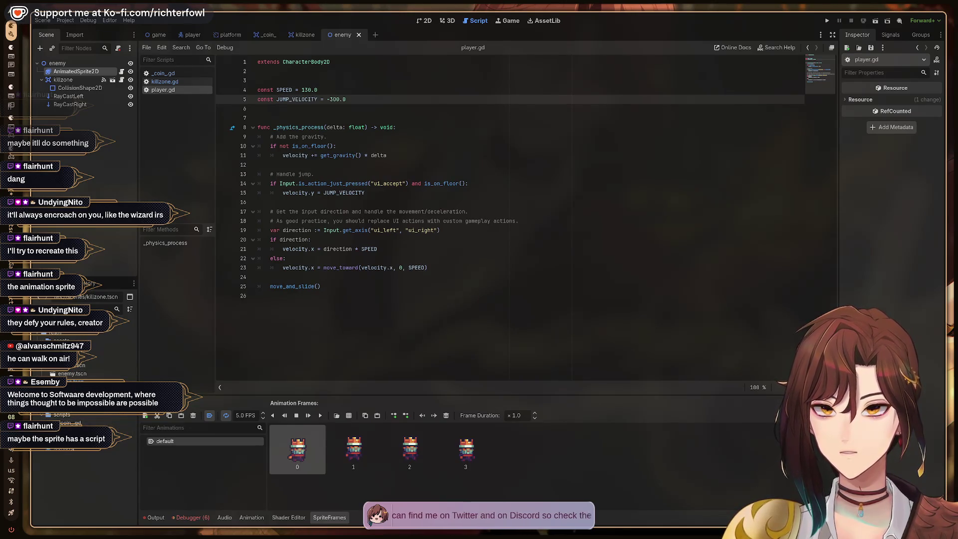
Step: Run the game from the main game scene, walk the player left toward the enemy, and stop
left_click(159, 35)
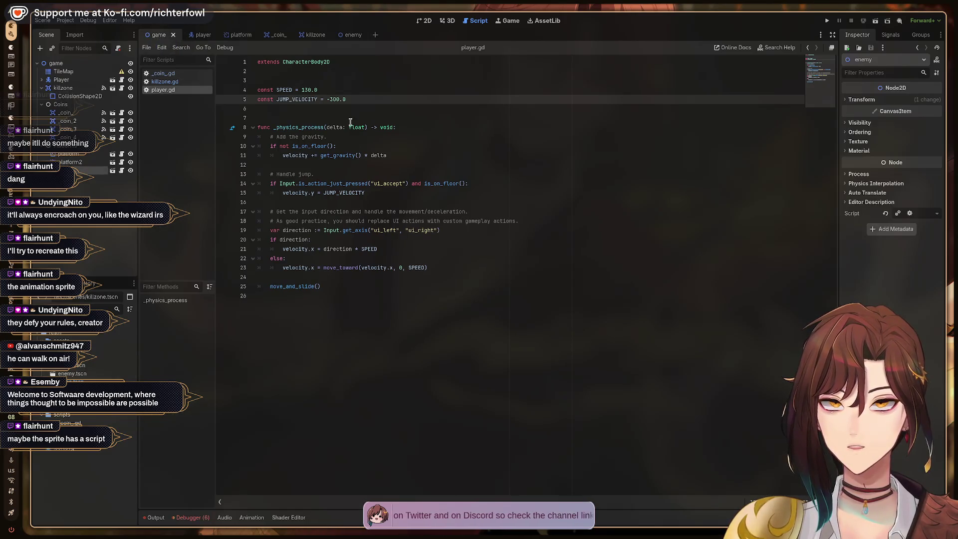
key("F5")
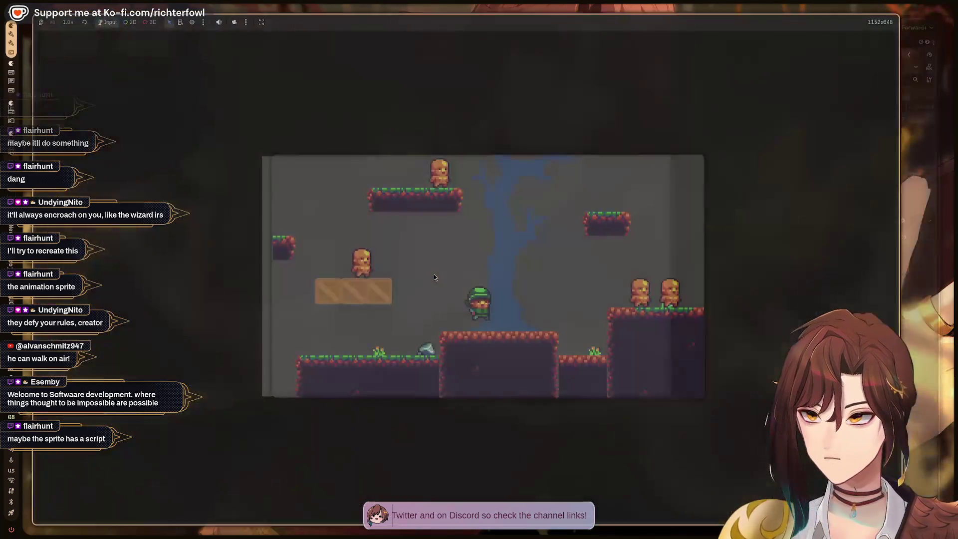
key("Left")
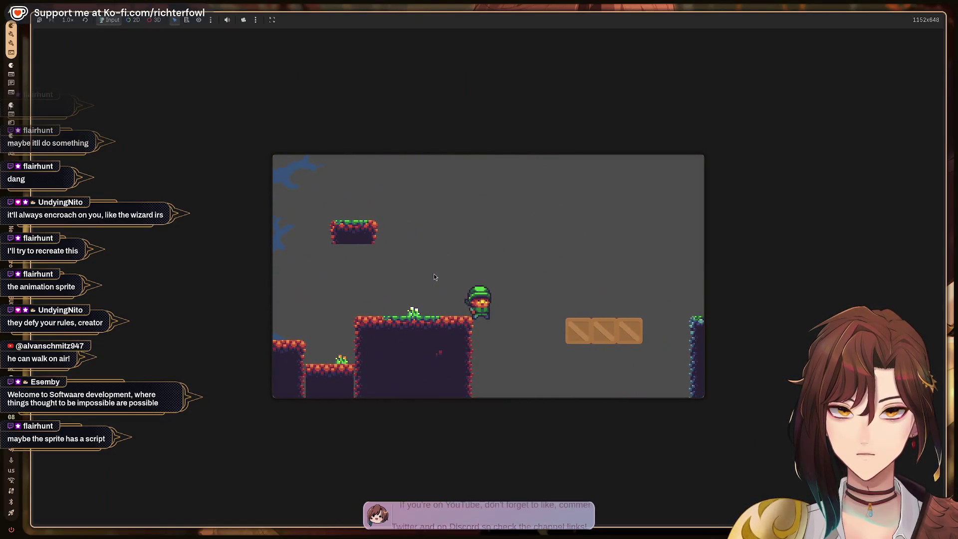
key("Left")
key("Left")
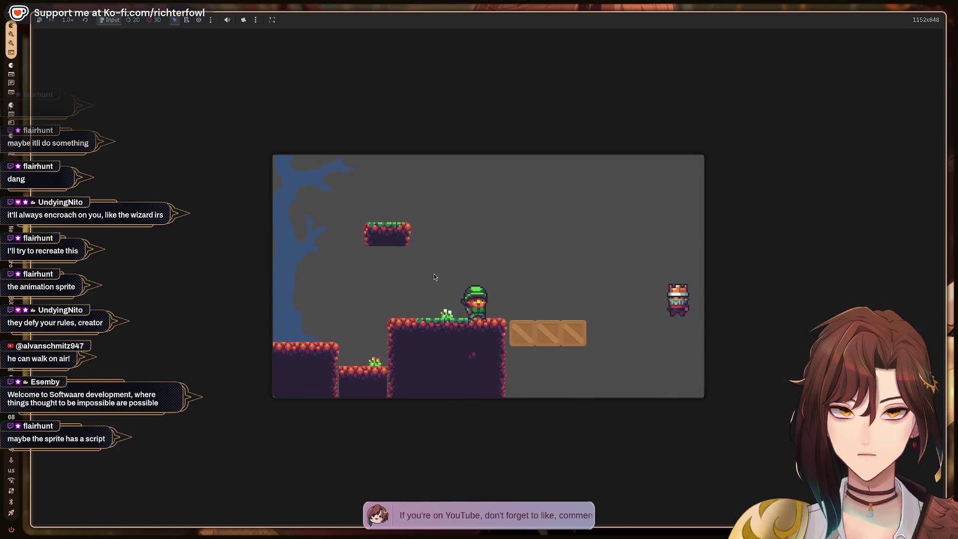
key("Left")
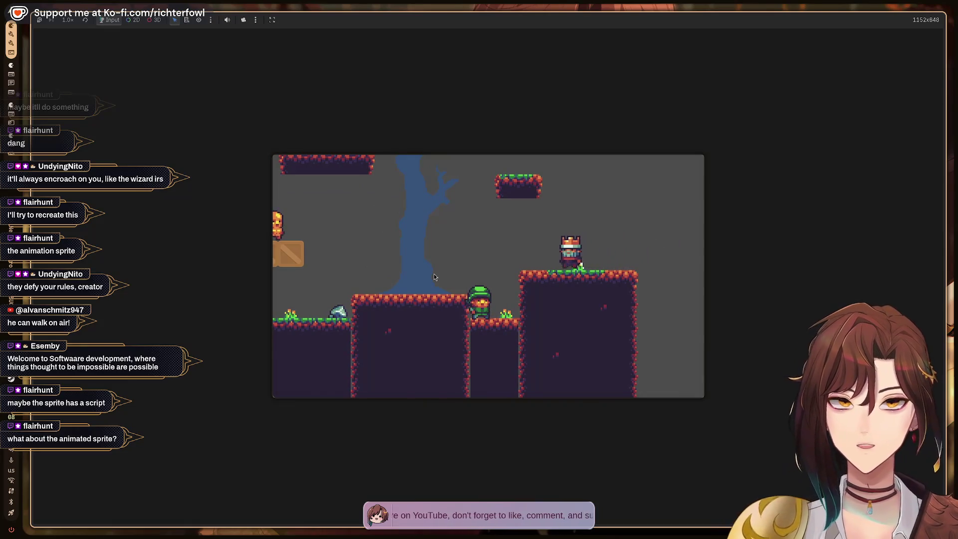
key("F8")
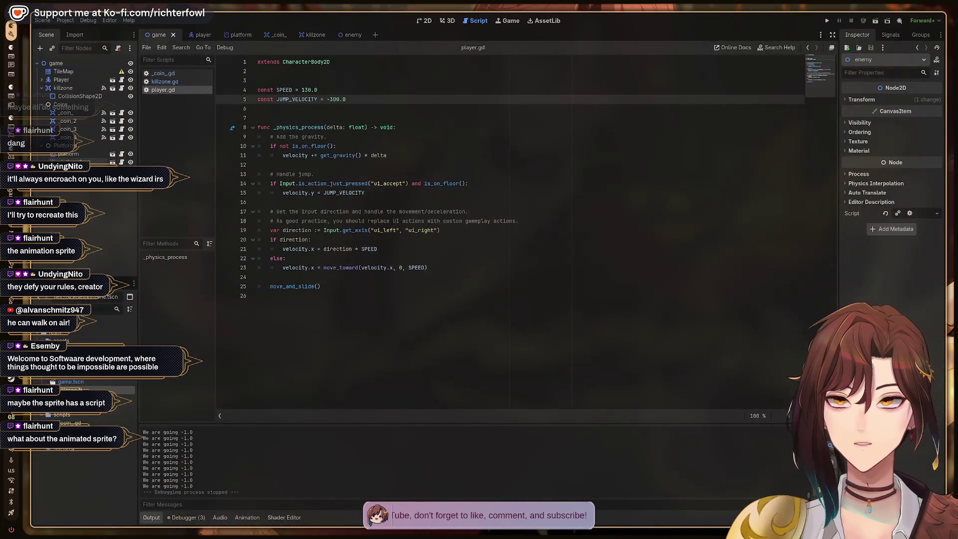
Step: Detach the built-in script from the enemy's AnimatedSprite2D node
left_click(342, 34)
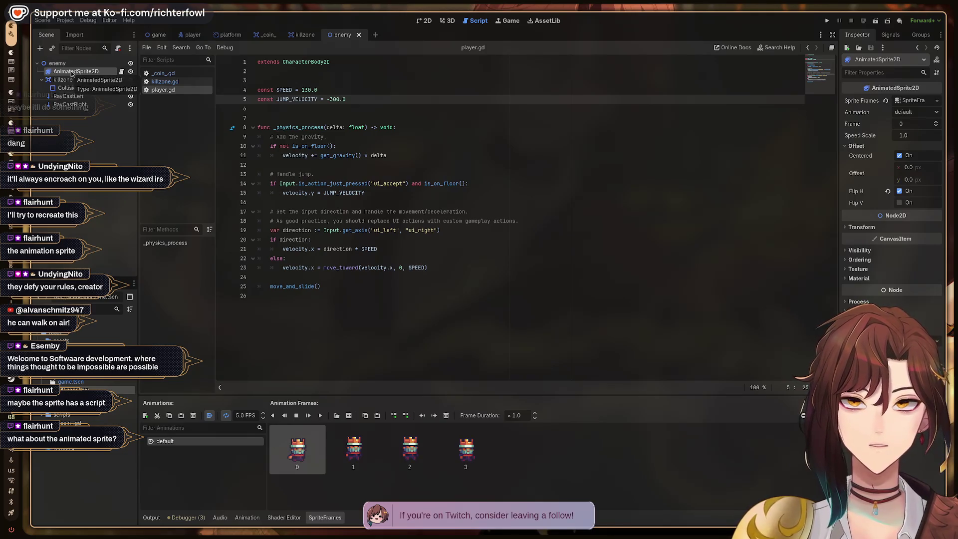
double_click(72, 74)
key("Escape")
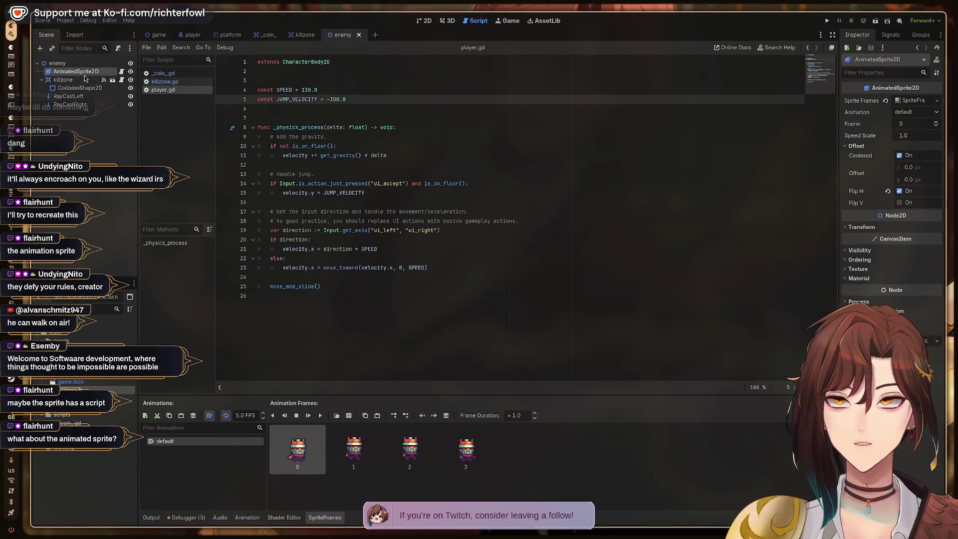
left_click(102, 73)
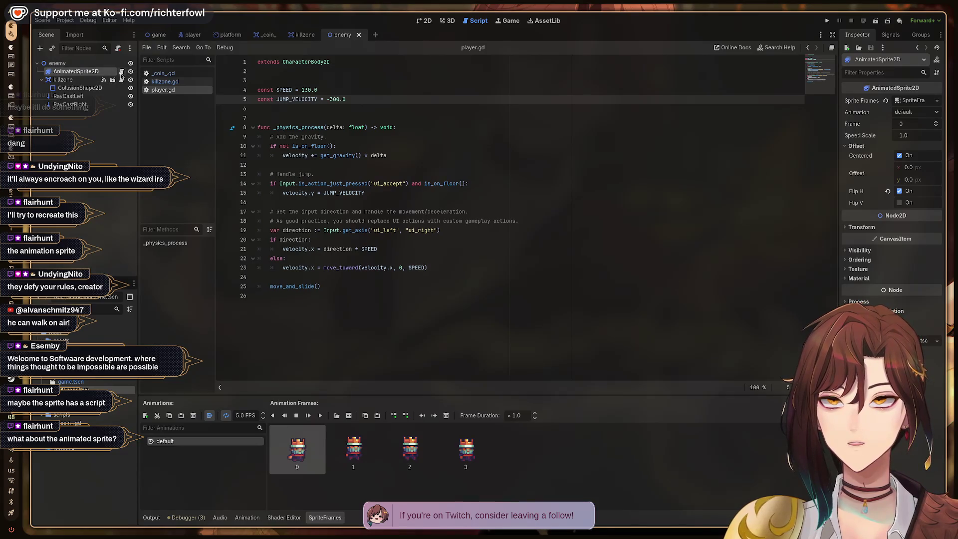
left_click(121, 73)
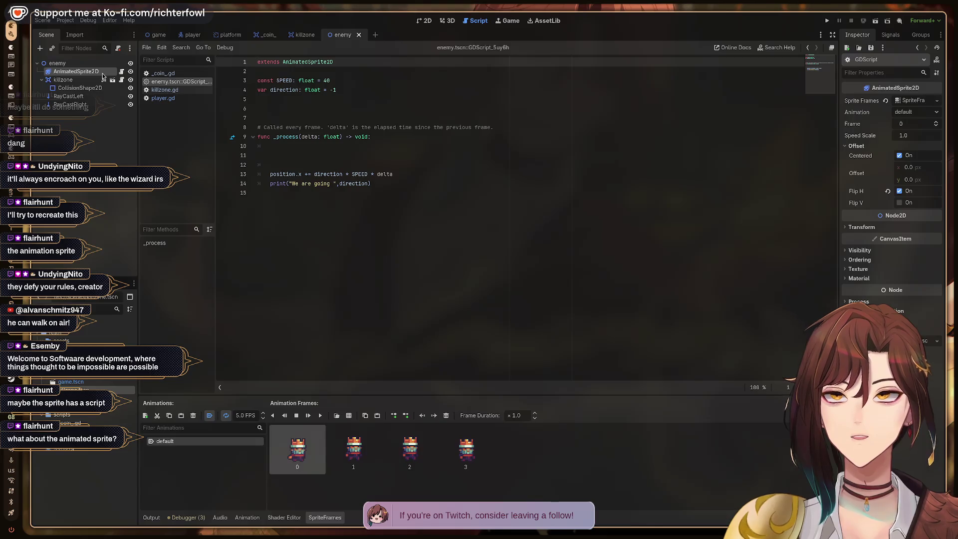
right_click(103, 73)
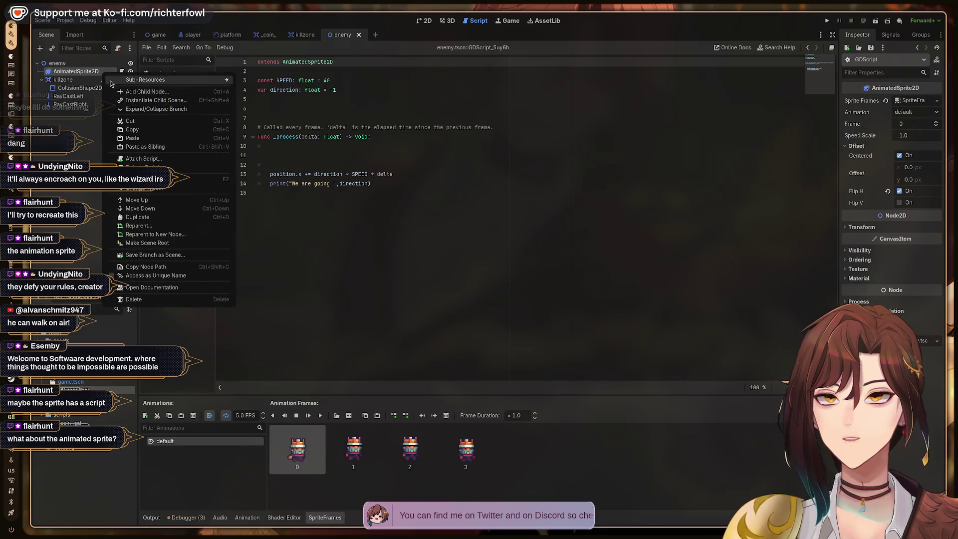
left_click(143, 167)
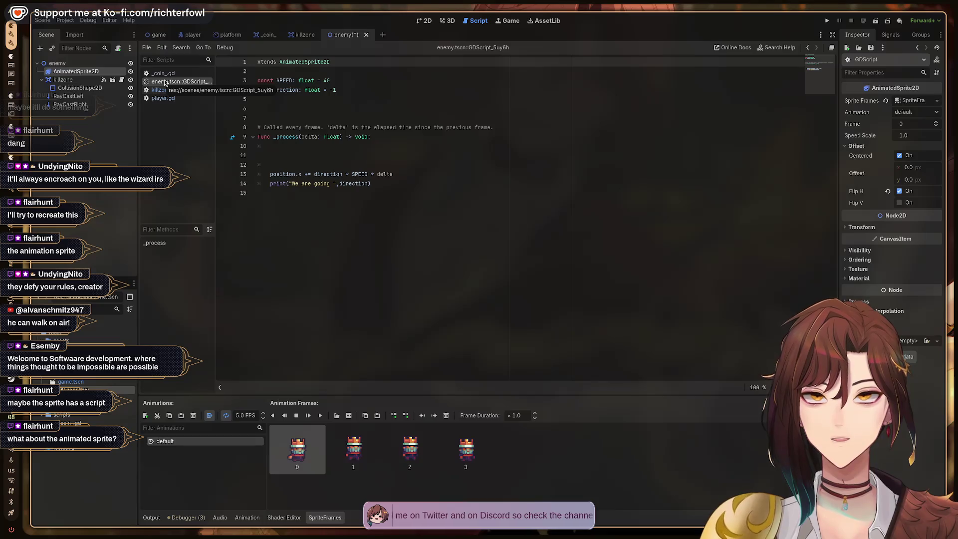
Step: Close the built-in enemy script tab, discarding its changes
key("Delete")
right_click(188, 82)
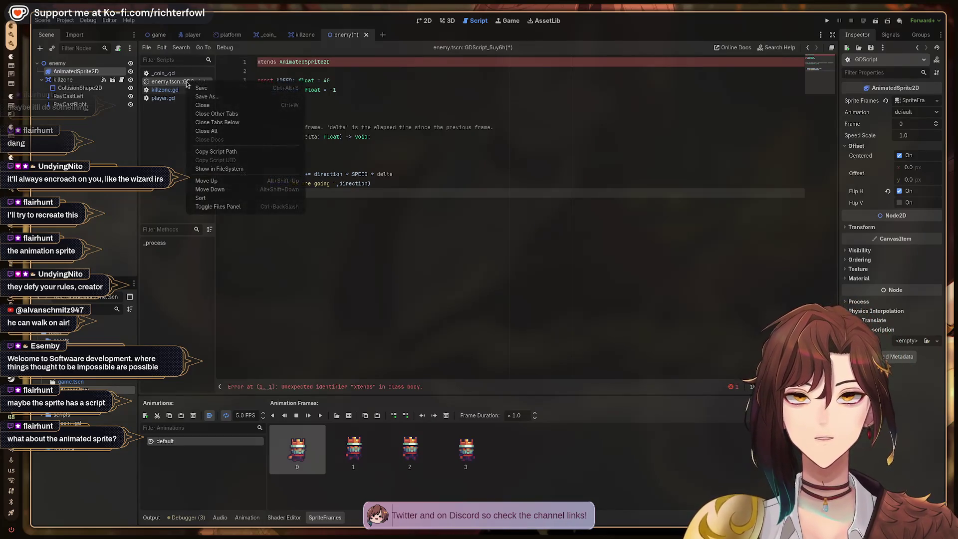
left_click(203, 106)
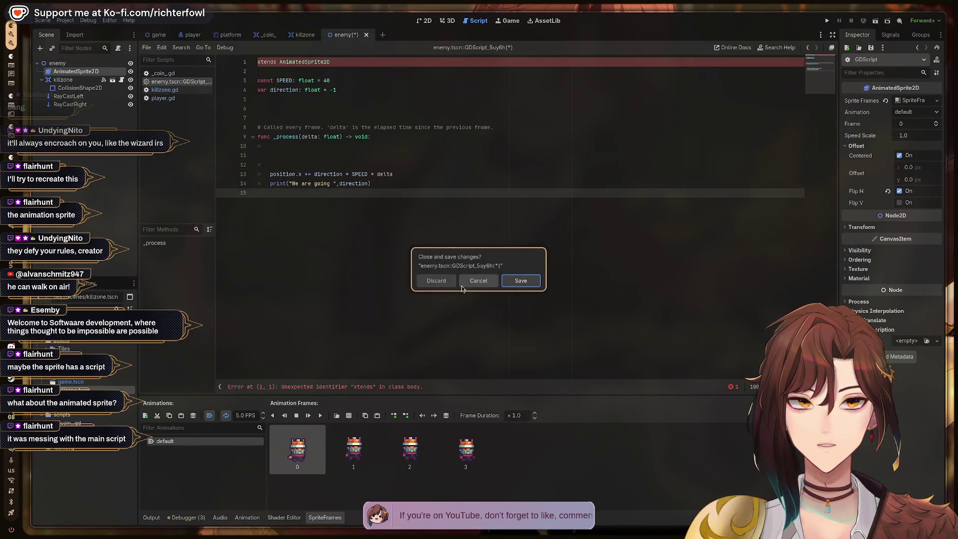
left_click(437, 280)
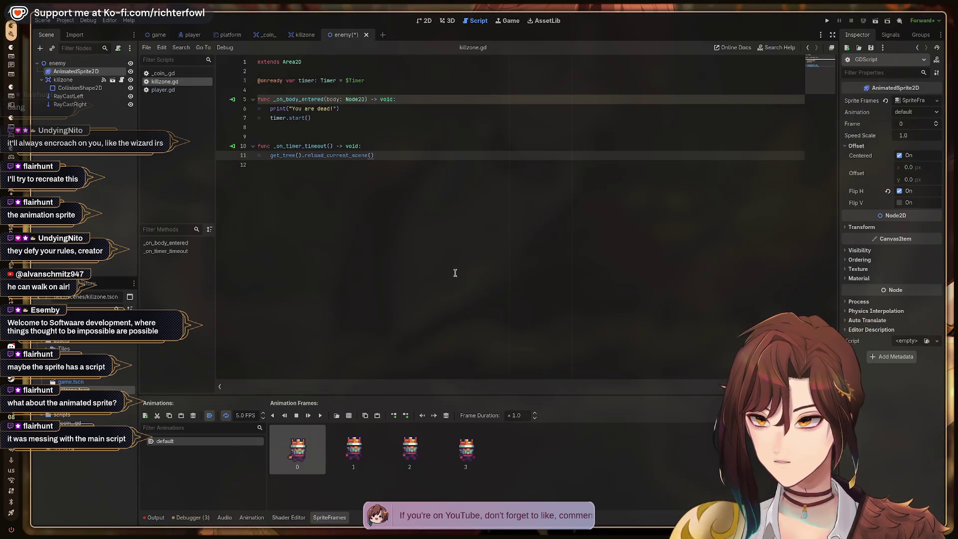
Step: Select the killzone node, save the enemy scene, and launch the game
left_click(163, 90)
left_click(75, 80)
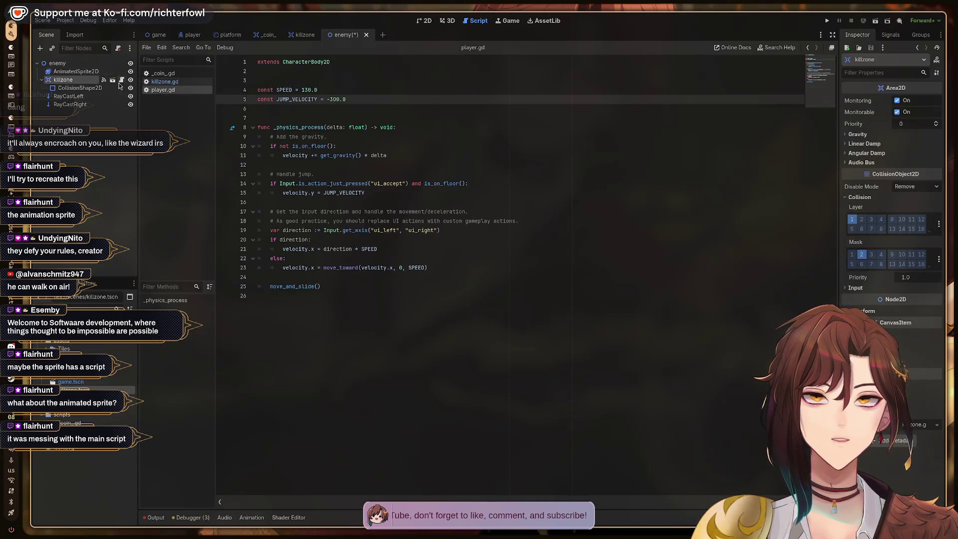
key("ctrl+s")
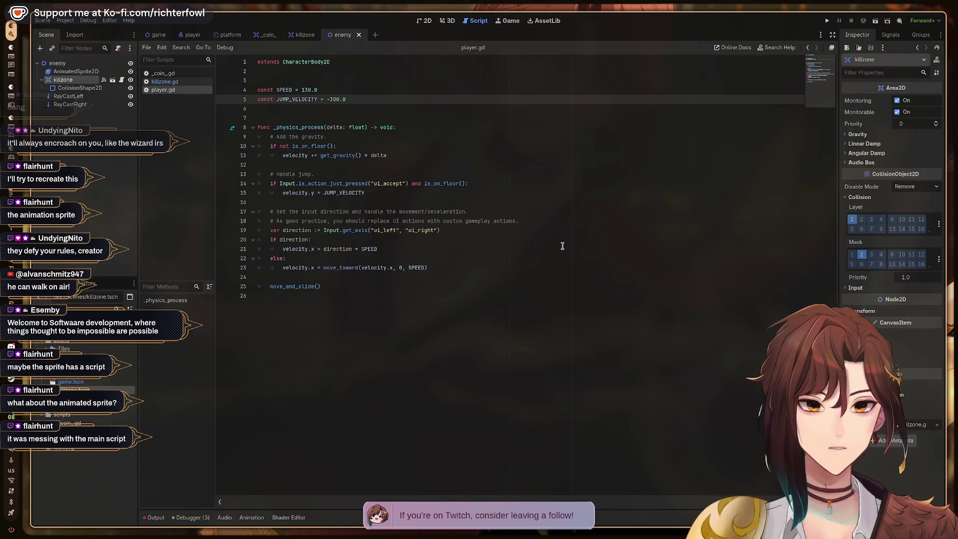
key("F5")
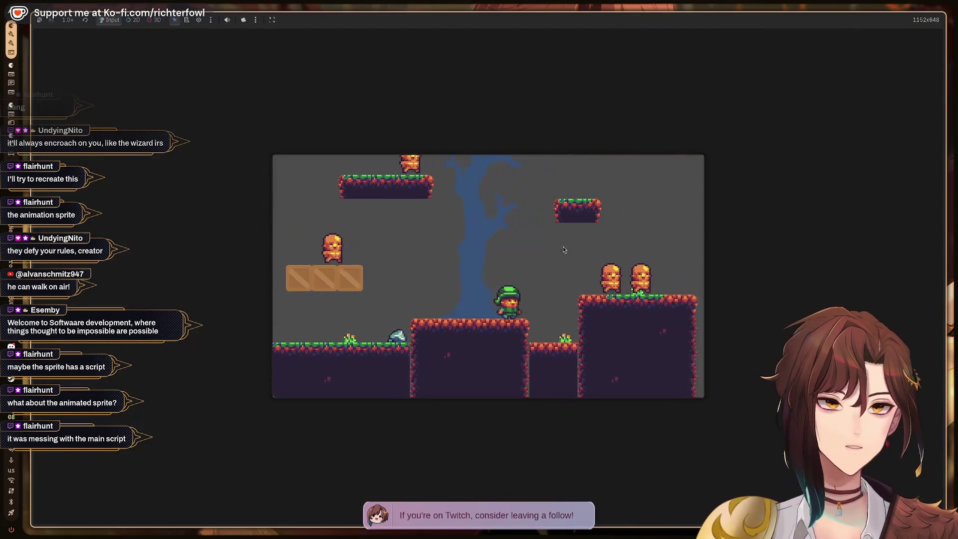
Step: Walk the player right into the cave, jump onto the raised platform, and stop the game
key("Right")
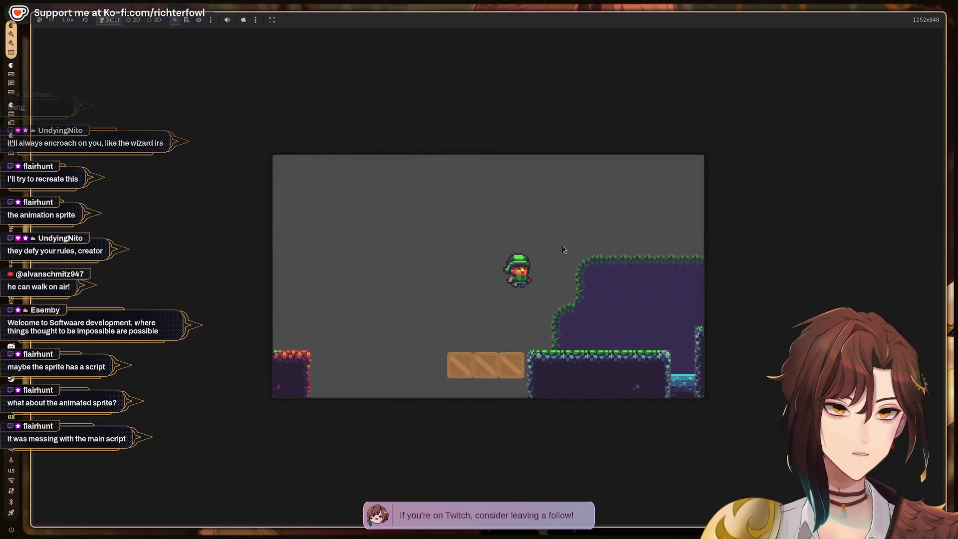
key("Right")
key("space")
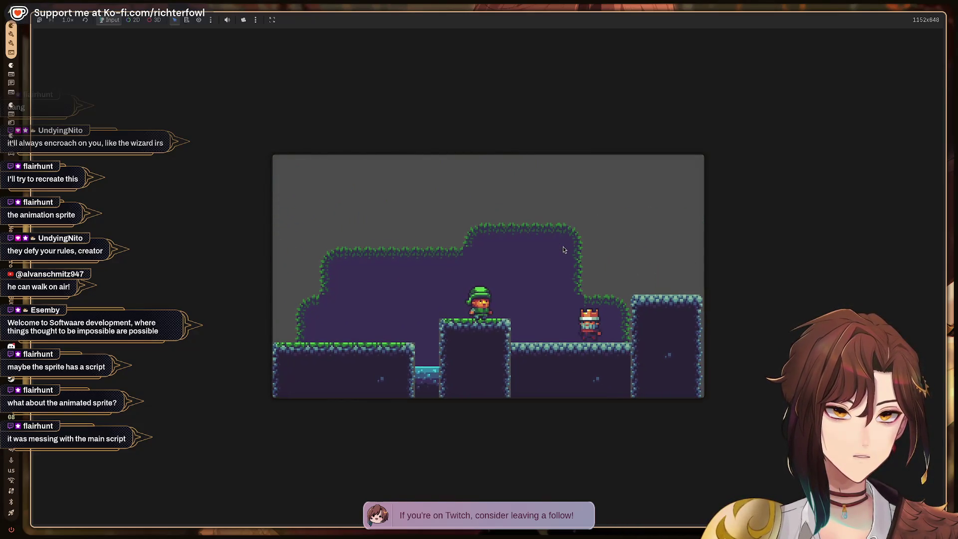
key("F8")
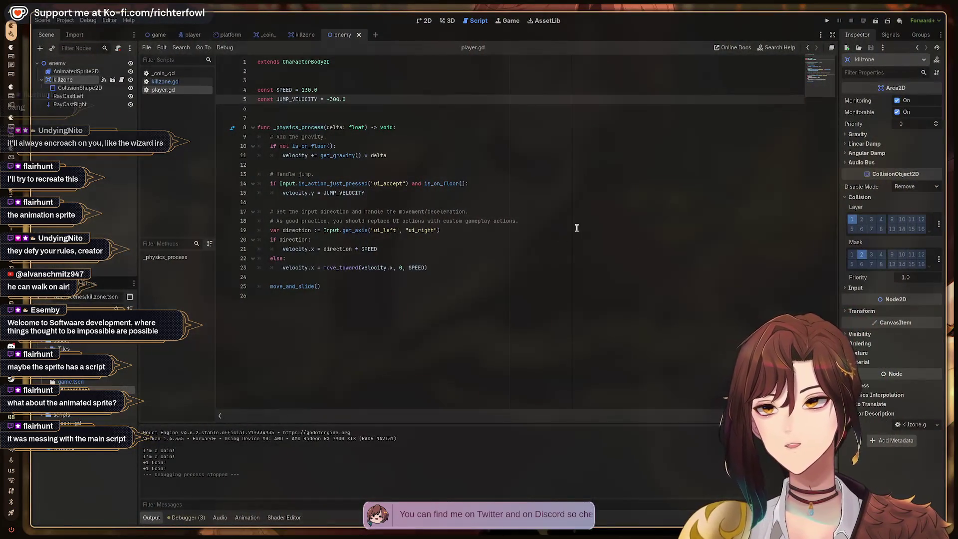
left_click(53, 64)
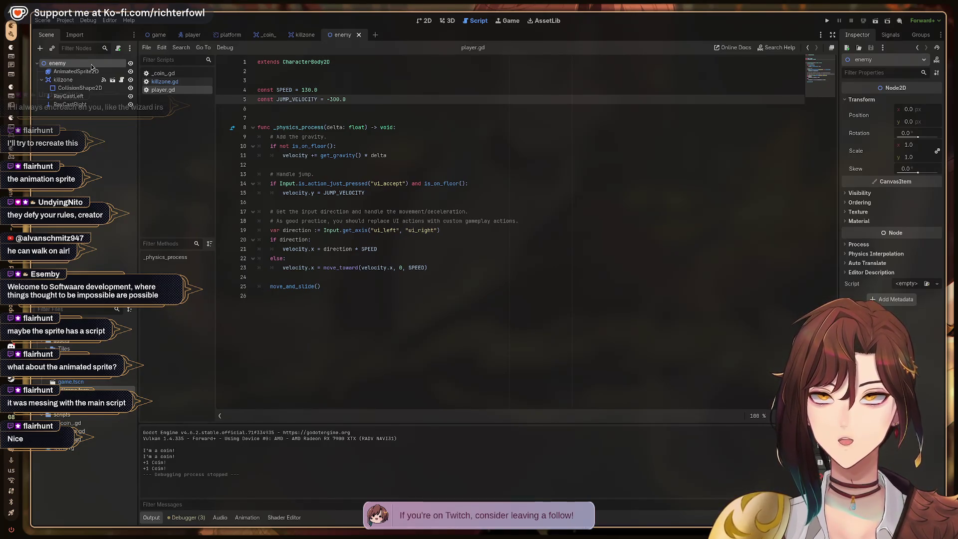
Step: Attach a new script named enemy.gd, saved in res://scripts, to the enemy root node
left_click(117, 48)
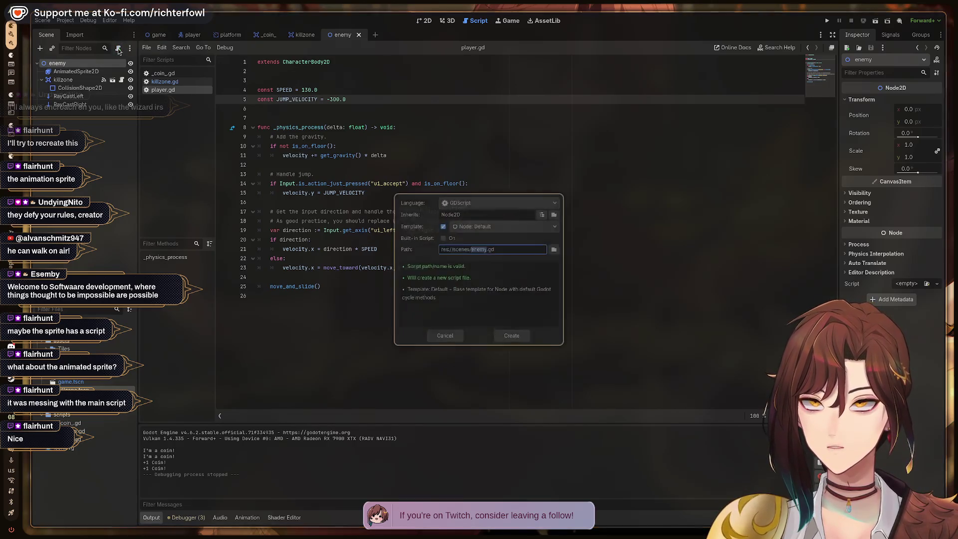
left_click(560, 248)
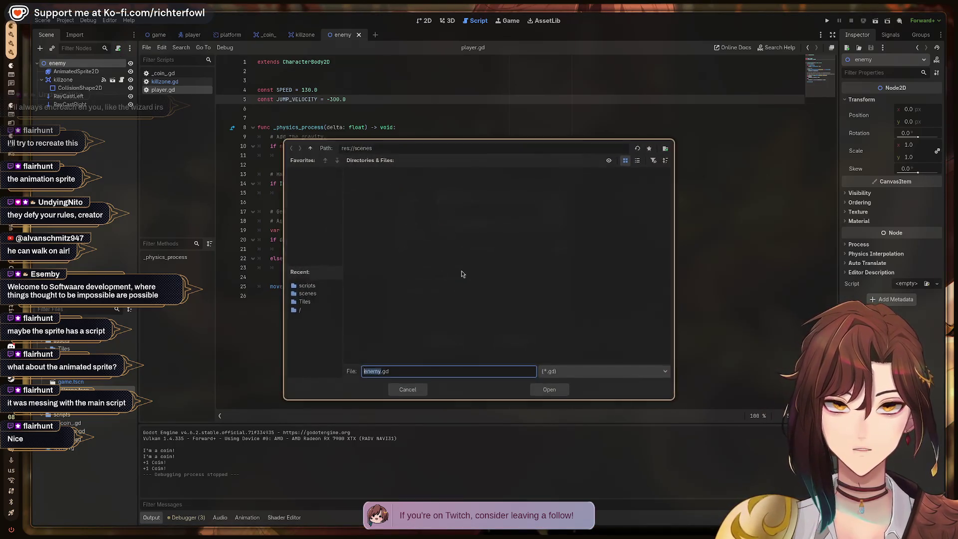
left_click(306, 286)
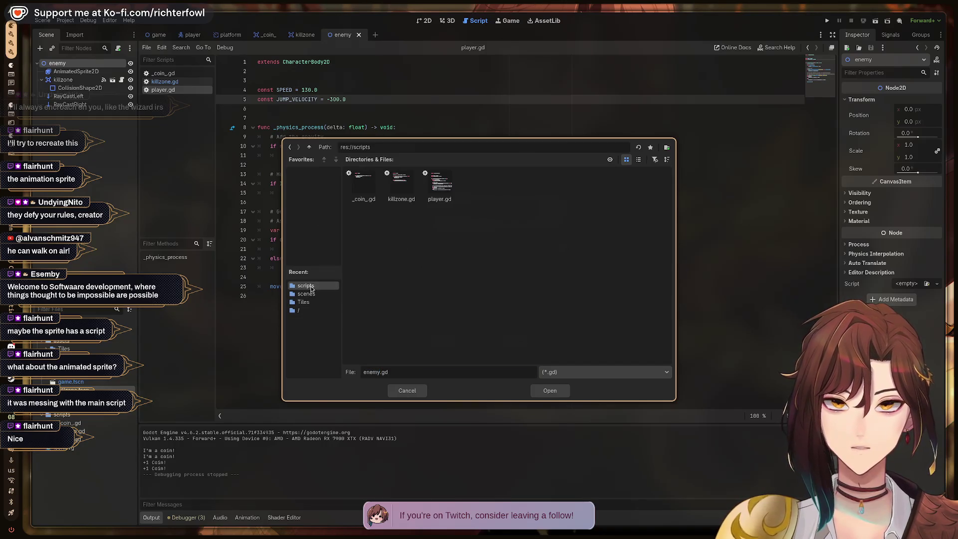
left_click(548, 390)
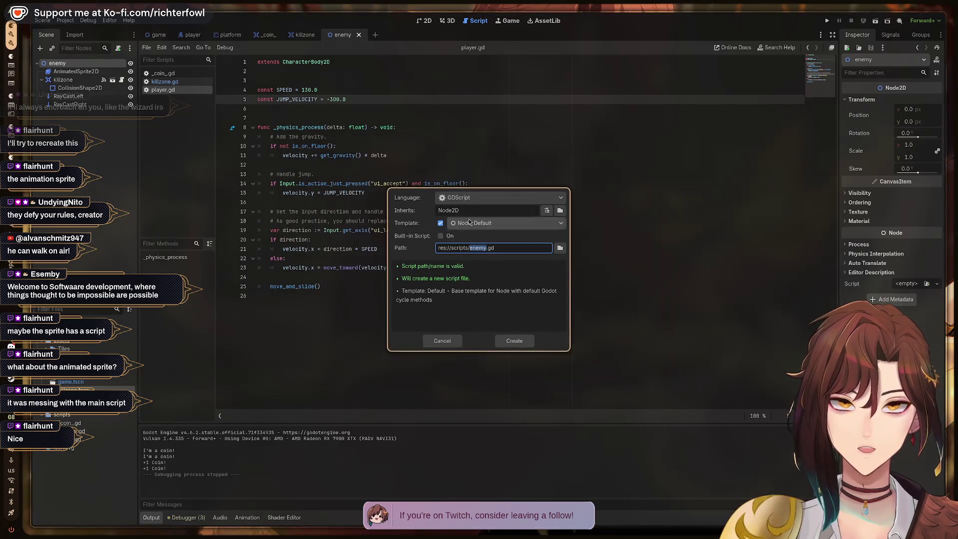
left_click(508, 342)
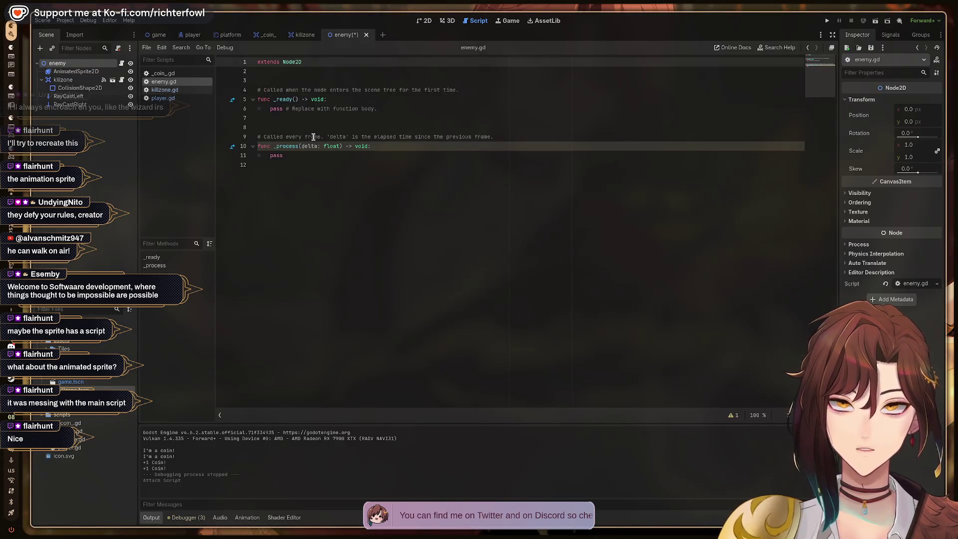
Step: Paste the enemy code over the template, removing the duplicate extends AnimatedSprite2D line and extra blank lines
key("ctrl+a")
mouse_move(398, 252)
left_mouse_down()
mouse_move(258, 136)
mouse_move(256, 90)
left_mouse_up()
type("extends AnimatedSprite2D  const SPEED: float = 40 var direction: float = -1    # Called every frame. 'delta' is the elapsed time since the previous frame. func _process(delta: float) -> void: \t  \t \tposition.x += direction * SPEED * delta \tprint(\"We are going \",direction)")
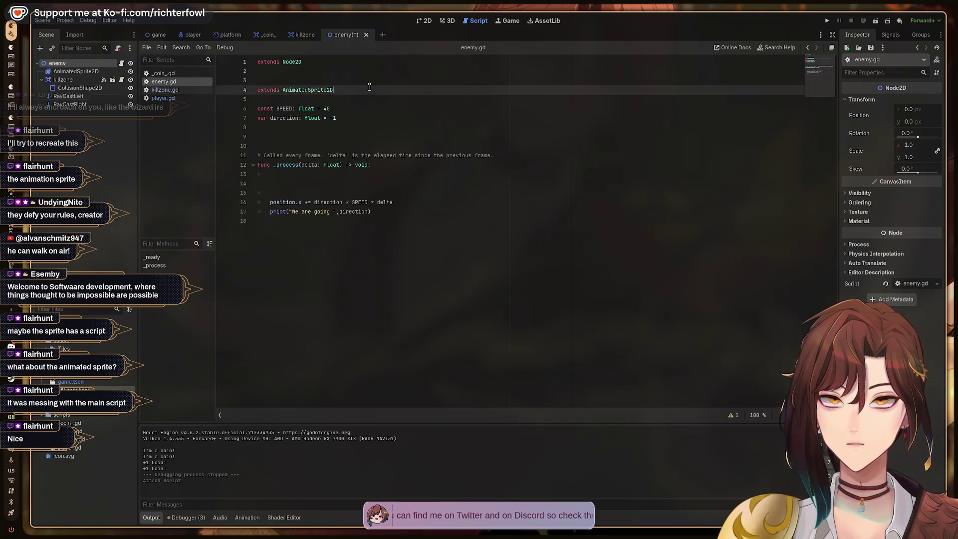
key("BackSpace")
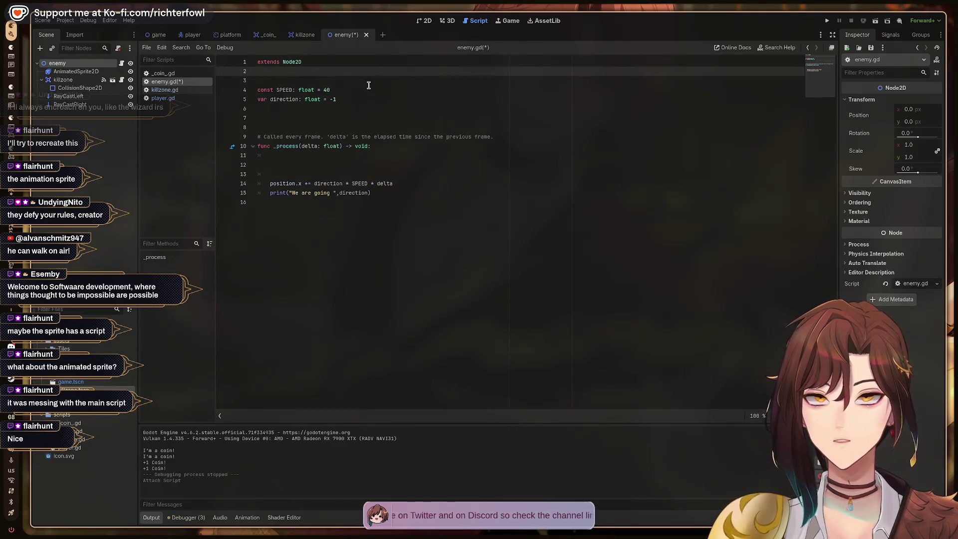
key("Down")
key("Down")
key("Down")
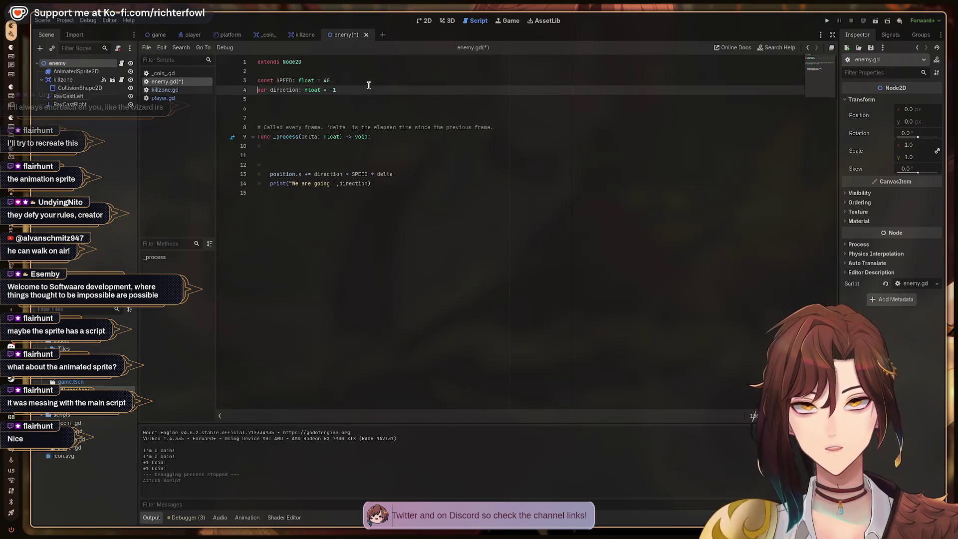
key("Delete")
key("Delete")
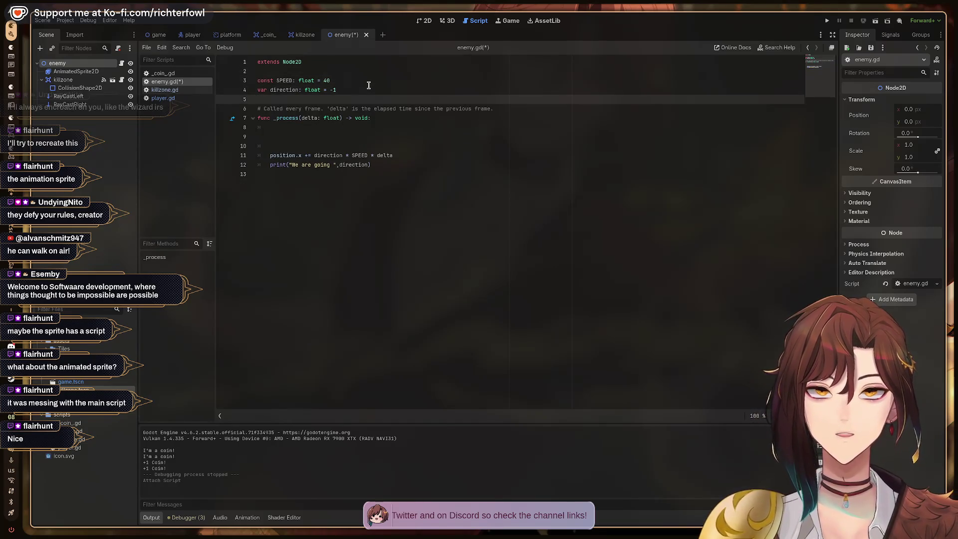
key("Down")
key("Down")
key("Down")
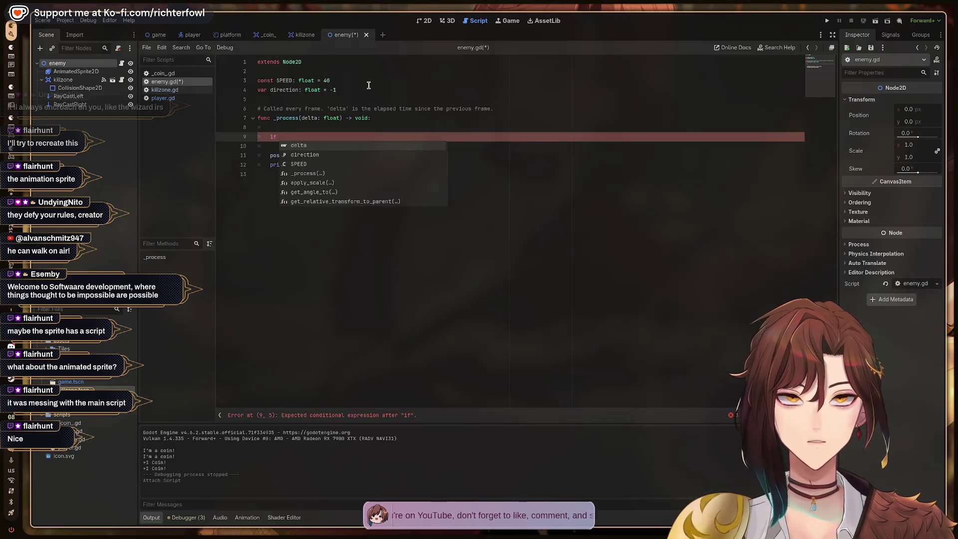
Step: Add an empty line below the variable declarations and select both RayCastLeft and RayCastRight
left_click(355, 89)
key("Down")
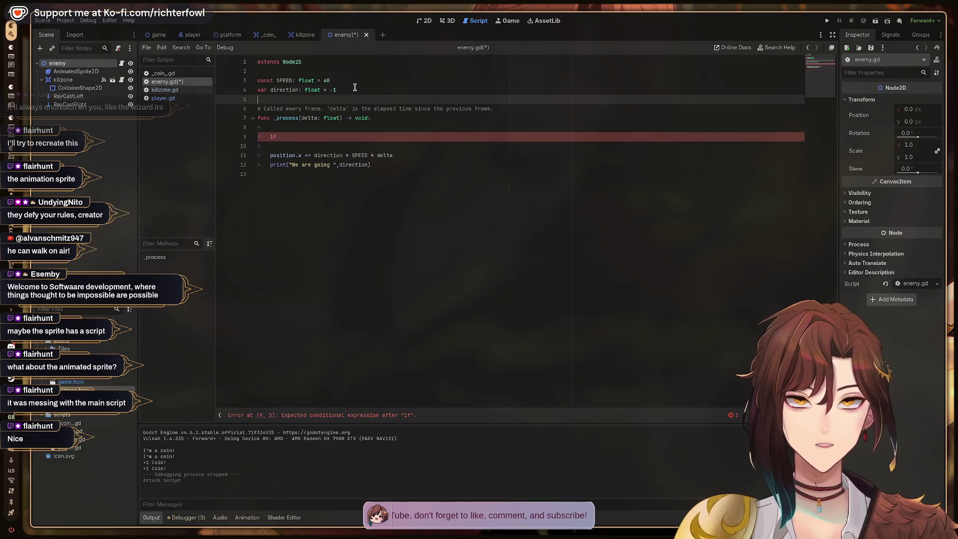
key("Return")
left_click(80, 98)
left_click(72, 106, "shift")
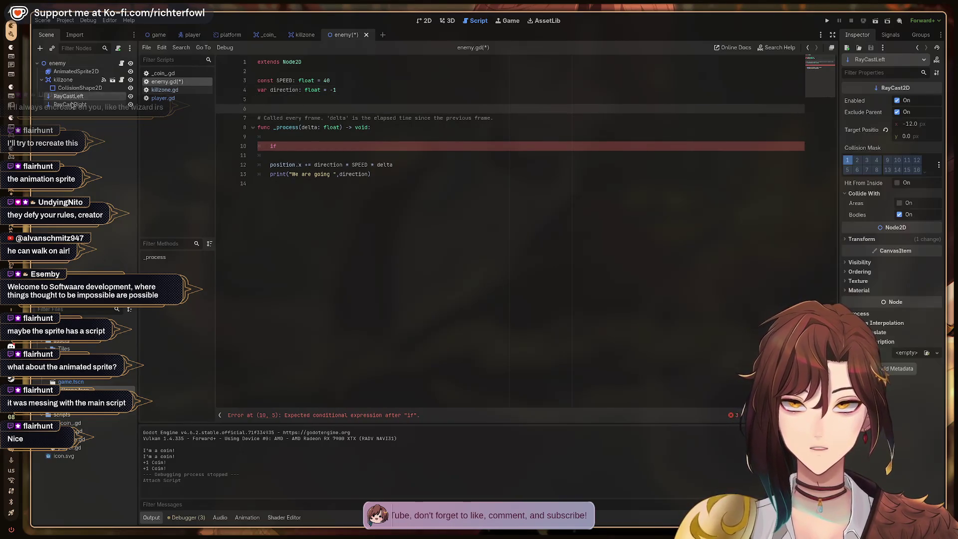
Step: Insert onready raycast references and set direction = 1 when ray_cast_left.is_colliding()
left_click_drag(75, 107, 260, 109)
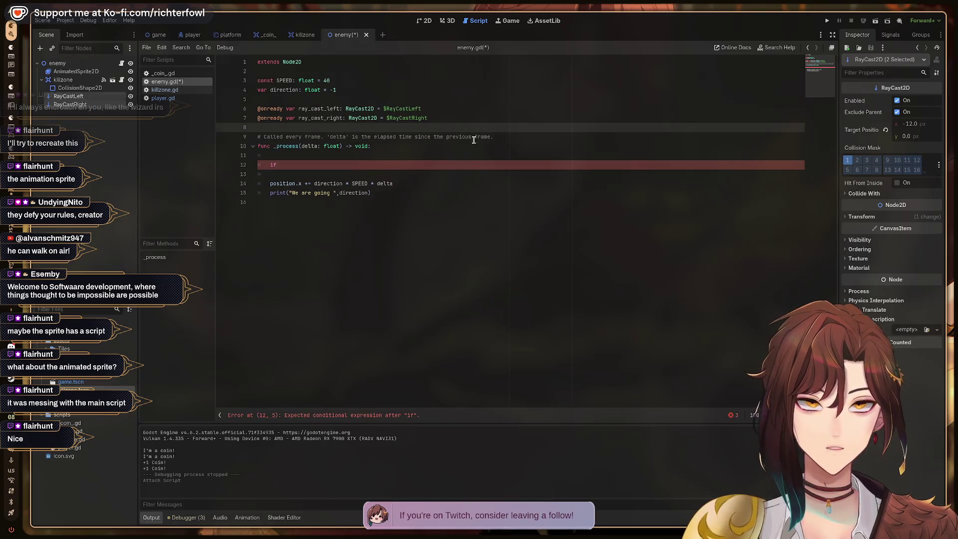
key("ctrl+s")
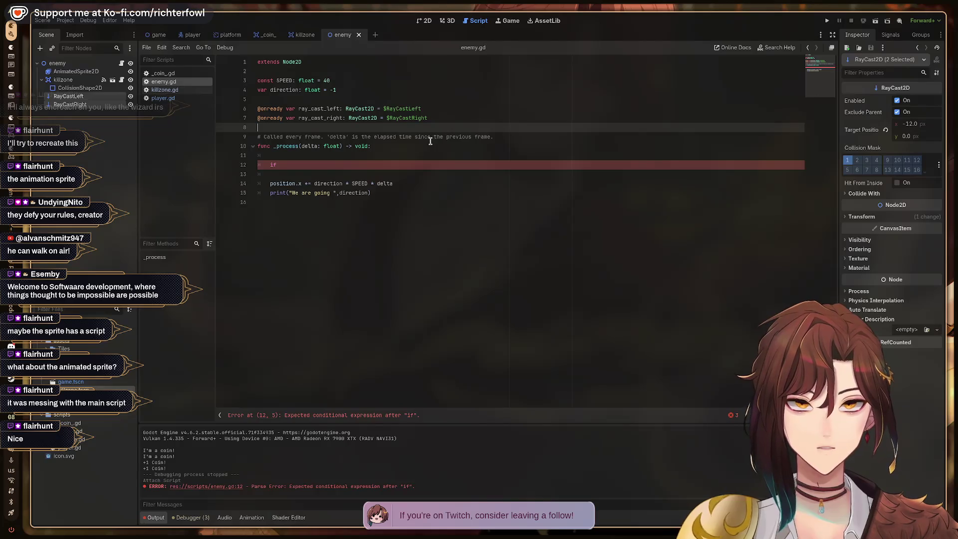
left_click(309, 165)
type("_")
key("Return")
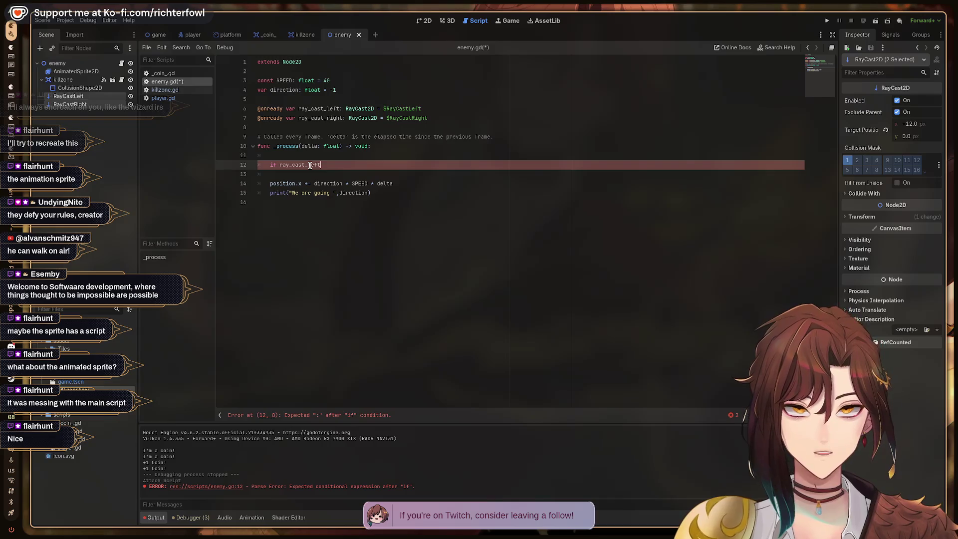
type("ius")
key("BackSpace")
key("BackSpace")
type("s_colliding():")
key("Return")
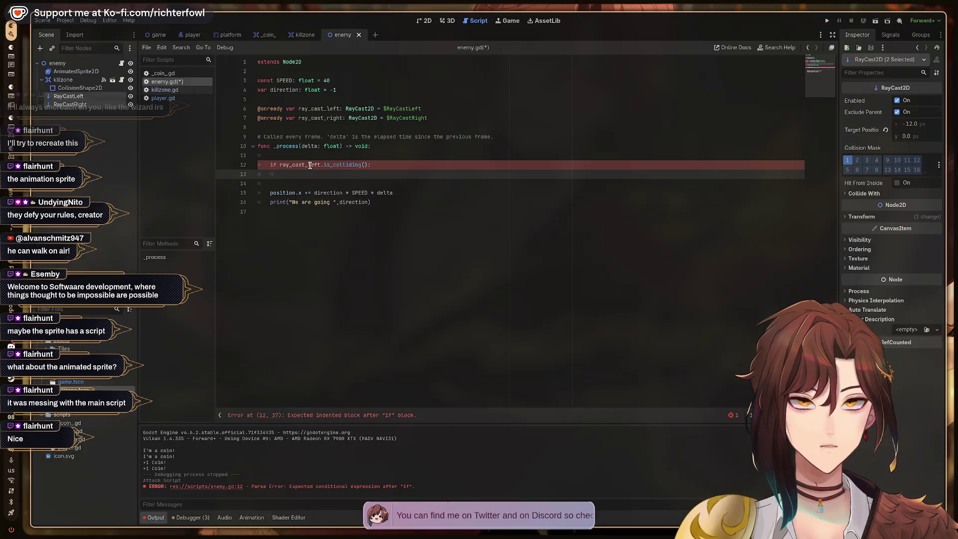
type("direc")
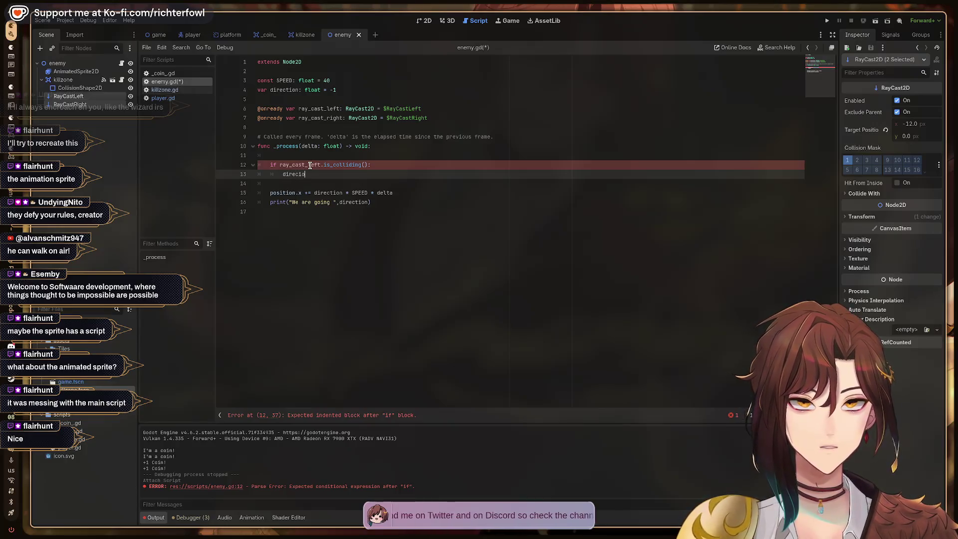
type("tion")
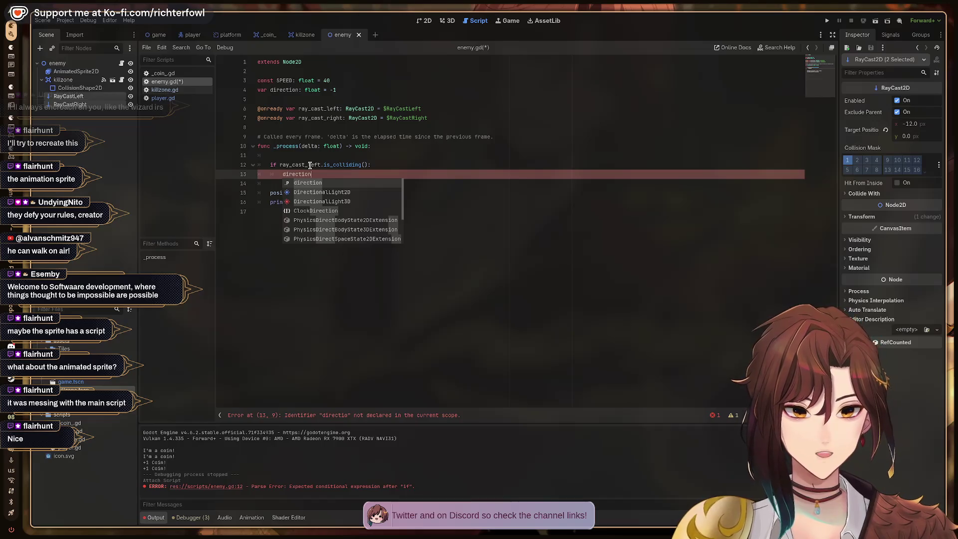
type(" = 1")
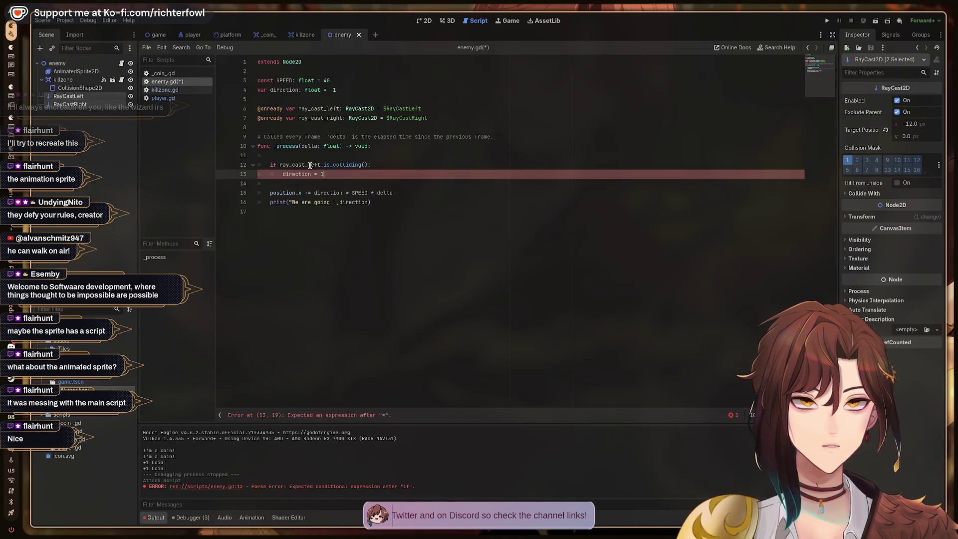
key("Return")
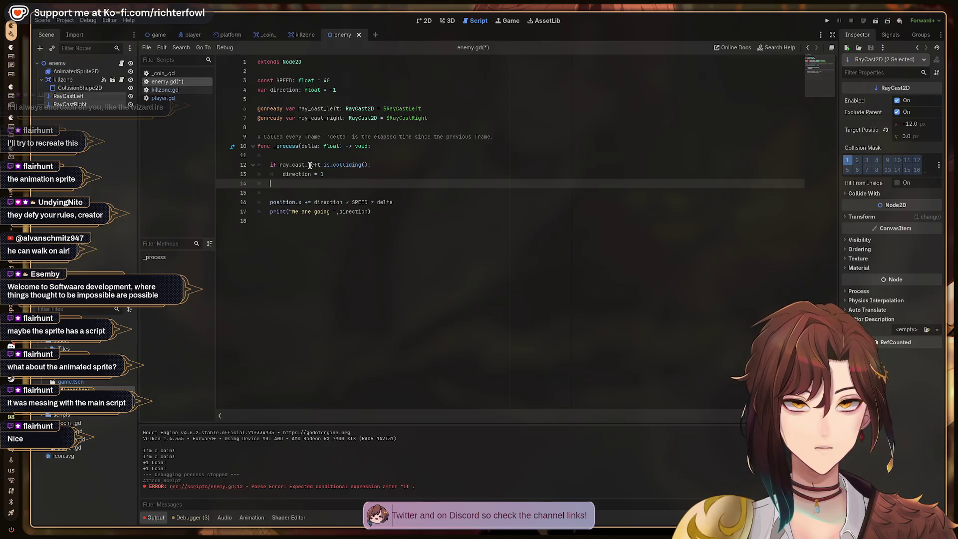
Step: Add the ray_cast_right.is_colliding() check setting direction = -1, then save and run the game
type("if ra")
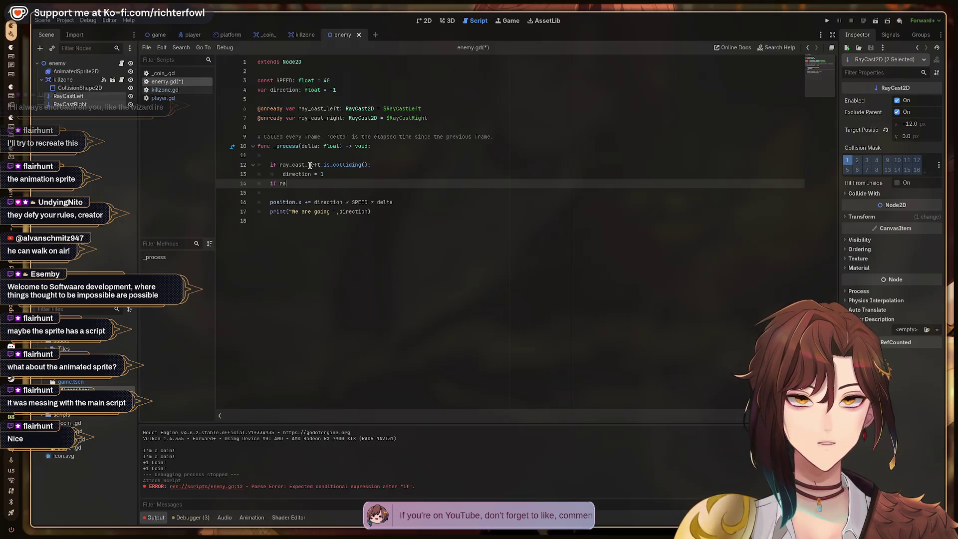
type("y")
key("Down")
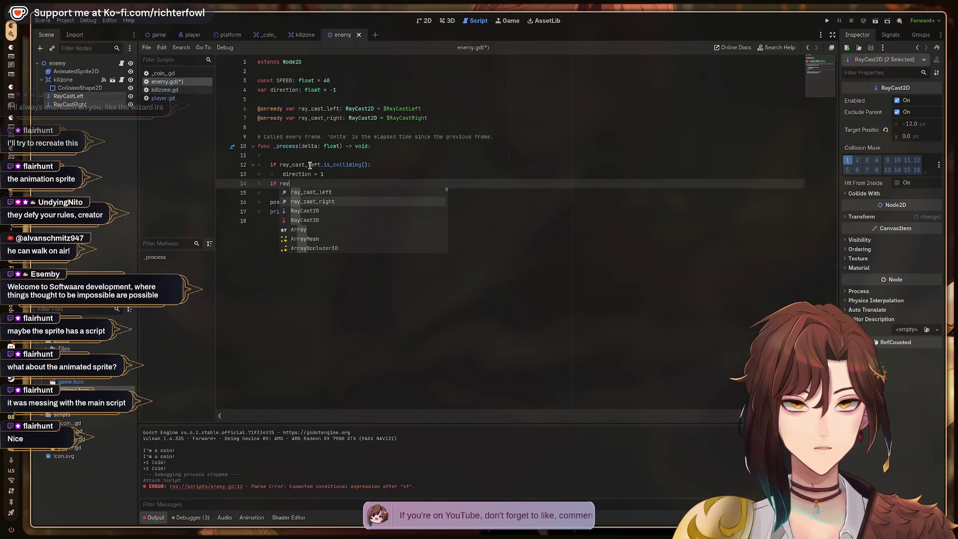
key("Return")
type("is")
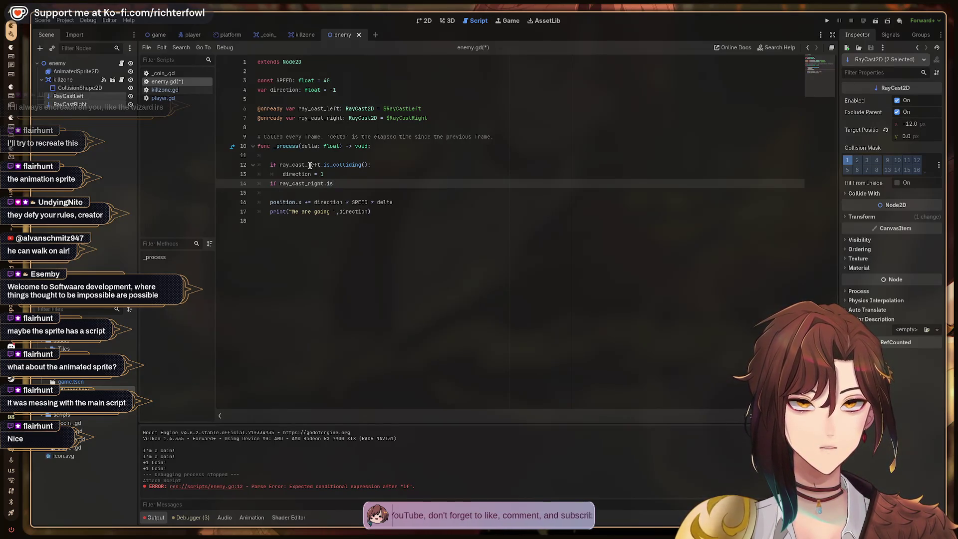
key("Return")
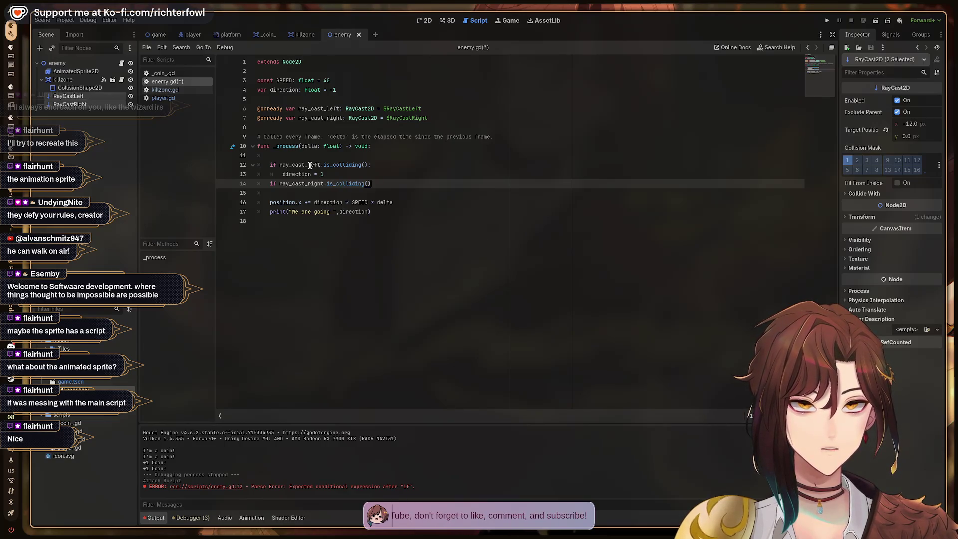
type(":\\")
key("Return")
key("BackSpace")
key("BackSpace")
key("Return")
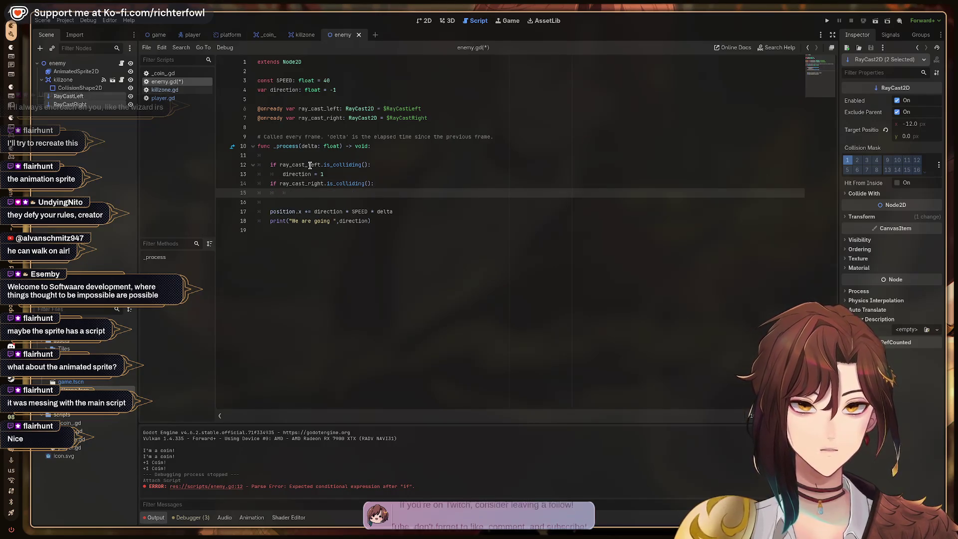
type("directio")
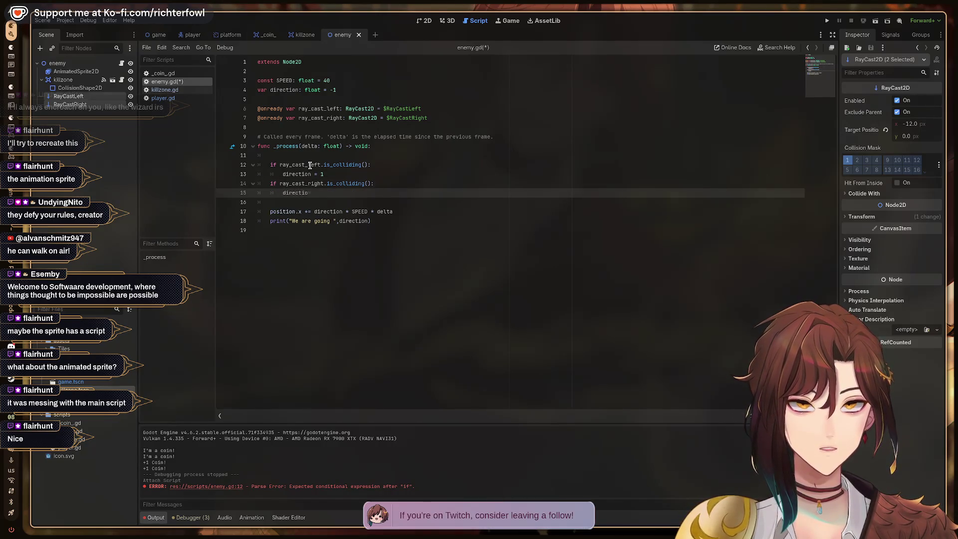
type("n = ")
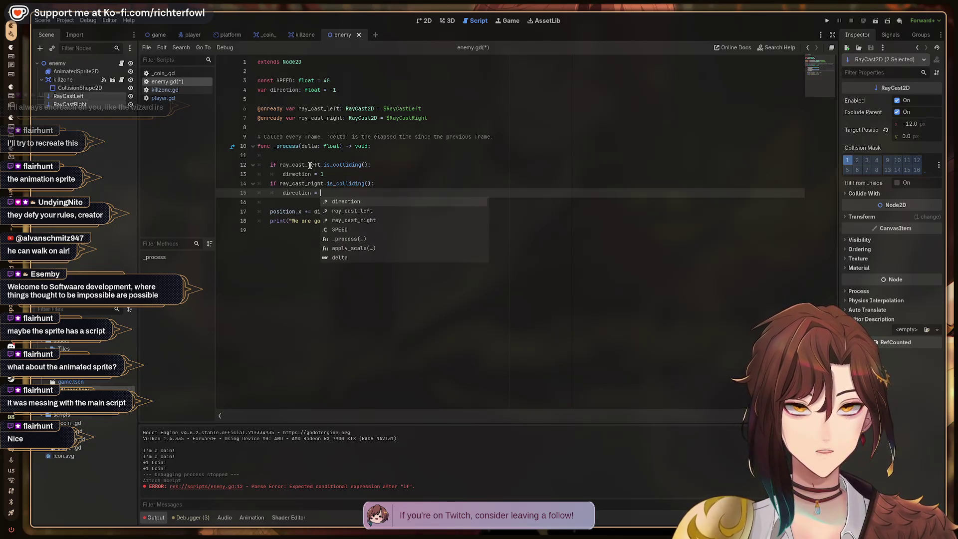
type("-1")
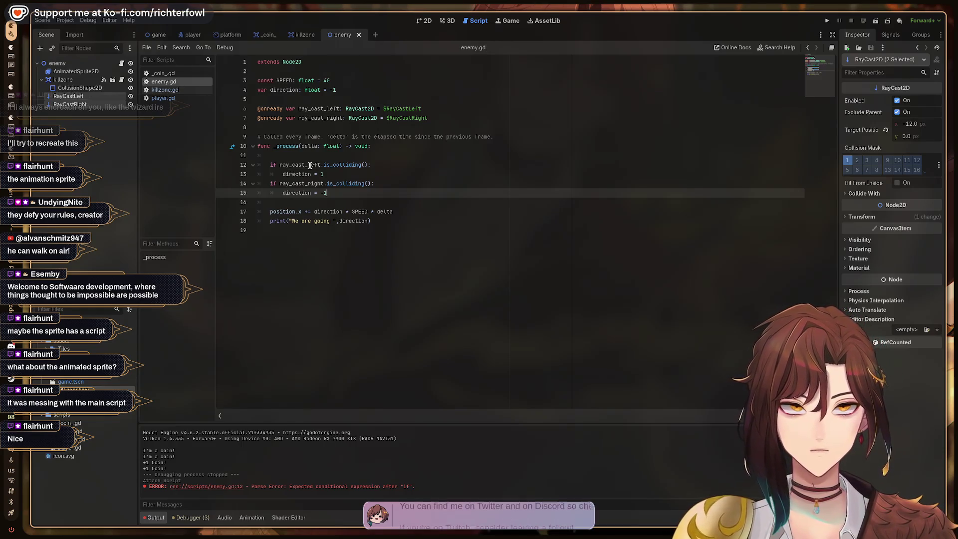
key("F5")
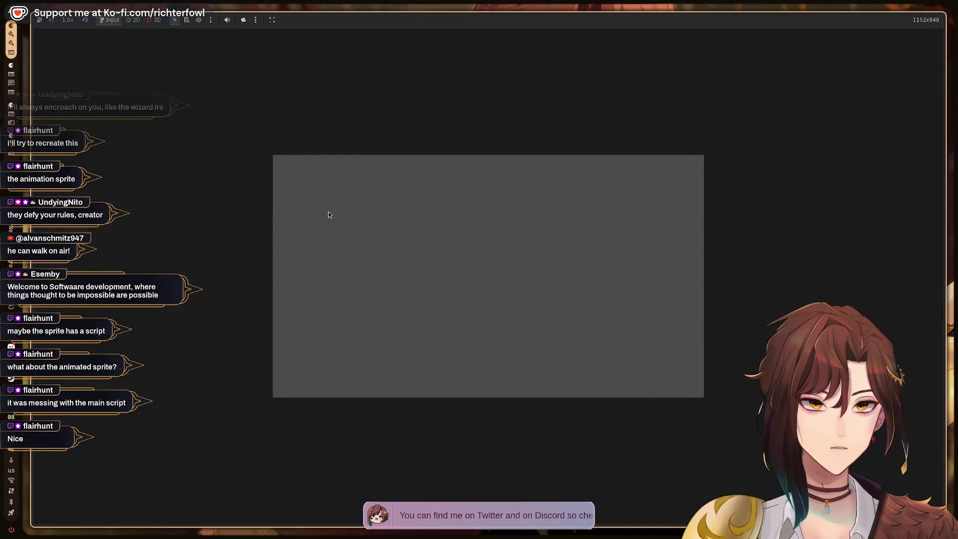
Step: Re-run the game walking the player right, then resume the YouTube tutorial on workspace 2
key("F8")
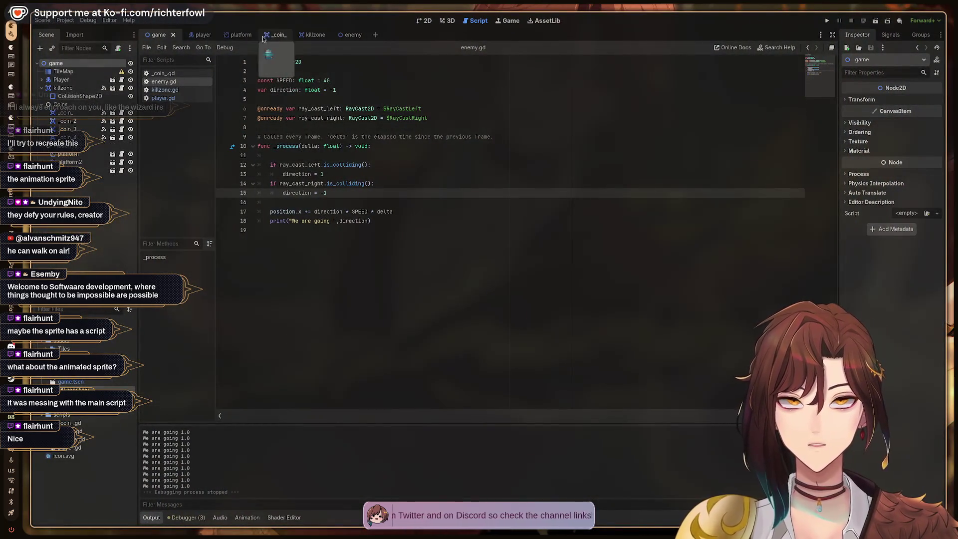
key("F5")
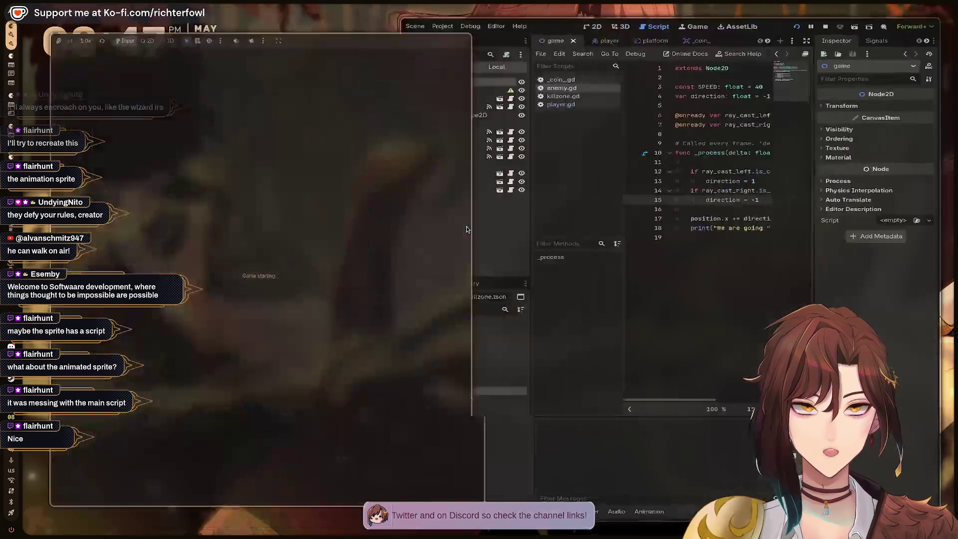
key("Right")
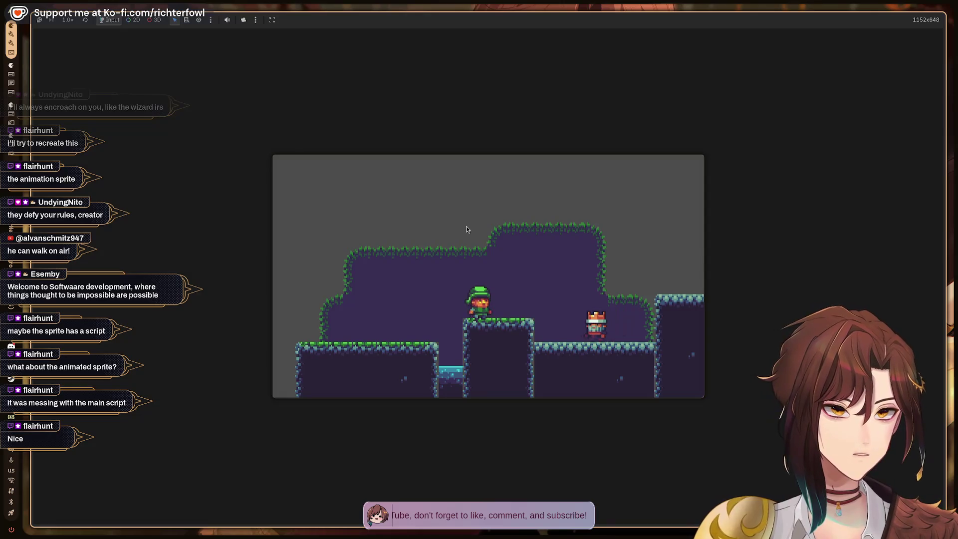
key("F8")
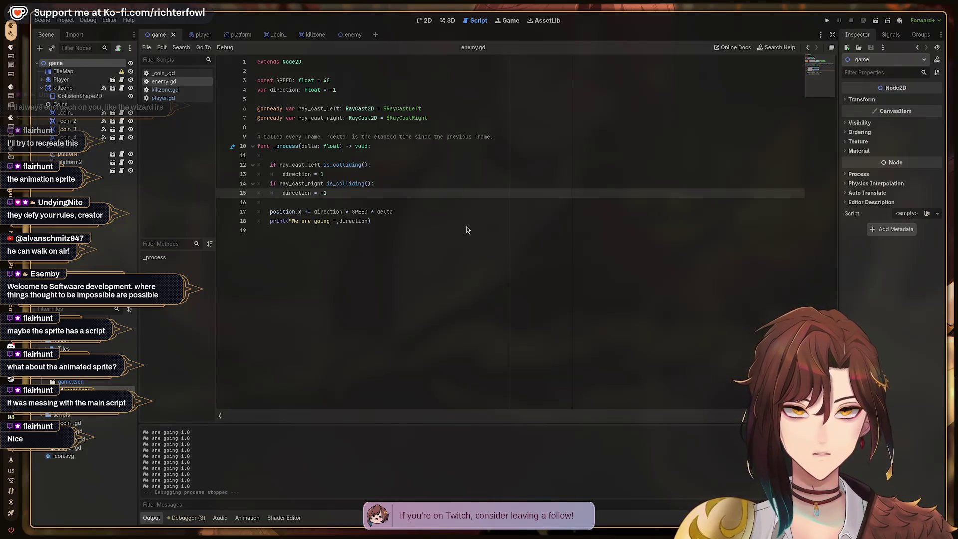
key("super+2")
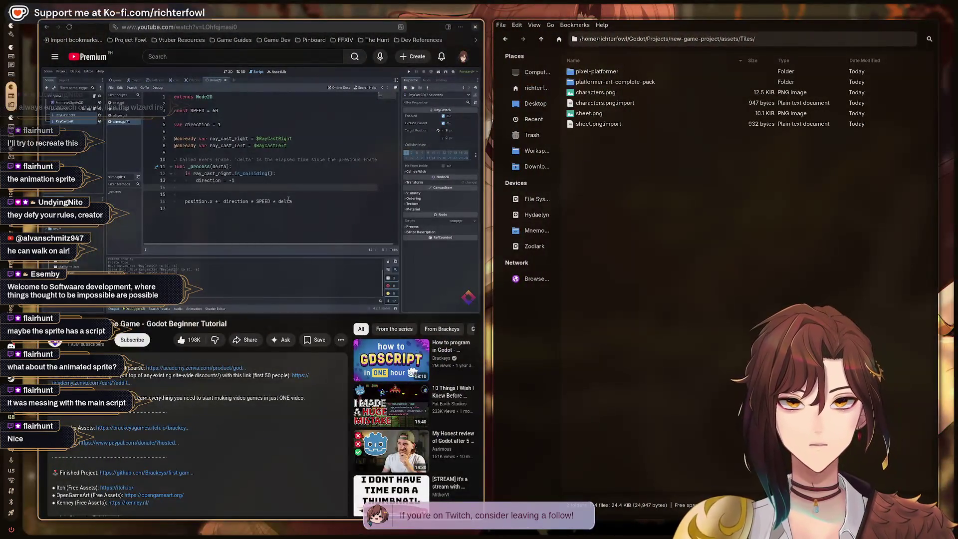
left_click(315, 173)
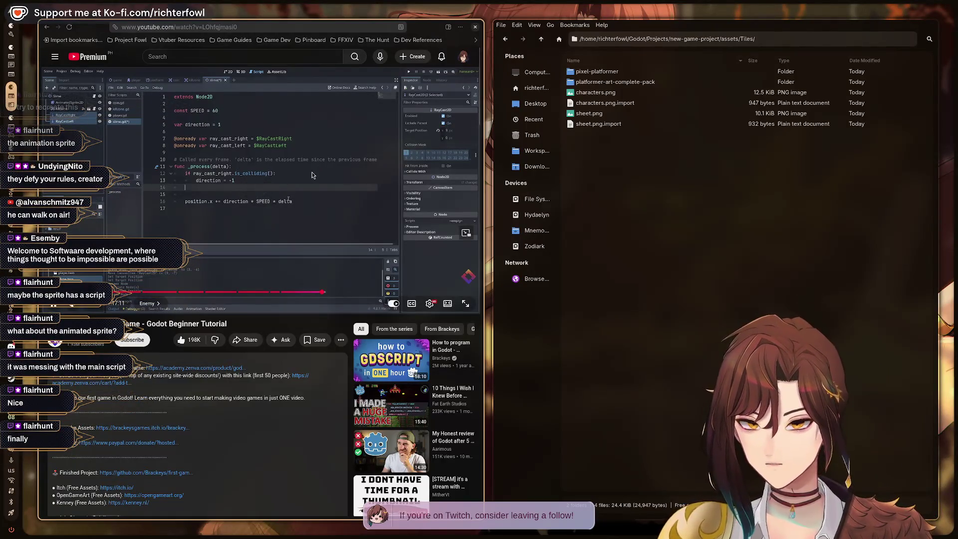
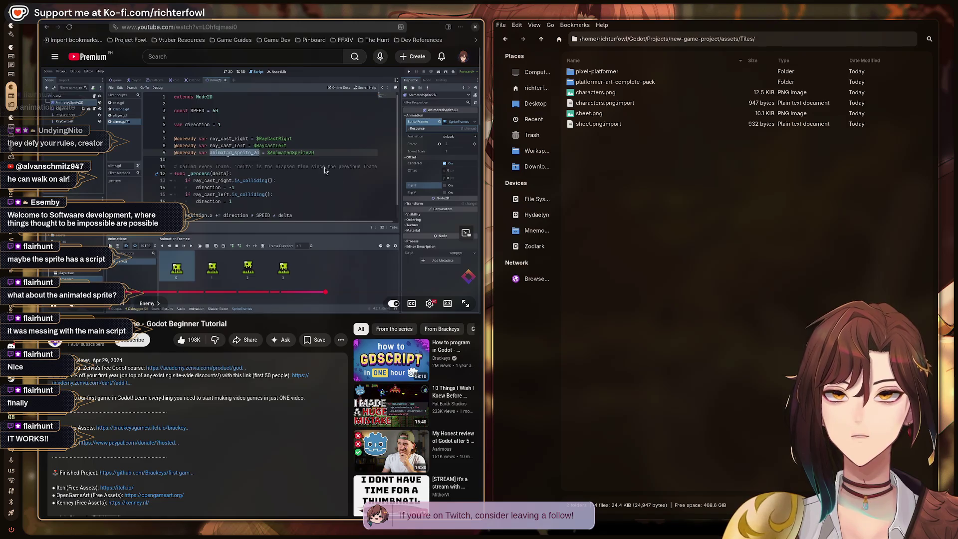
Step: Watch the tutorial to its flip_h code, pause it, and return to the Godot editor
left_click(310, 183)
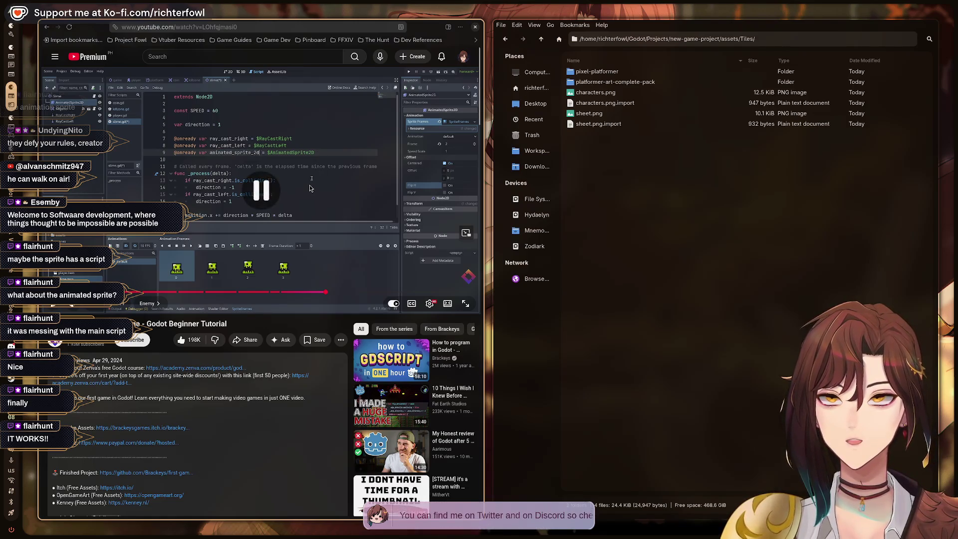
left_click(310, 183)
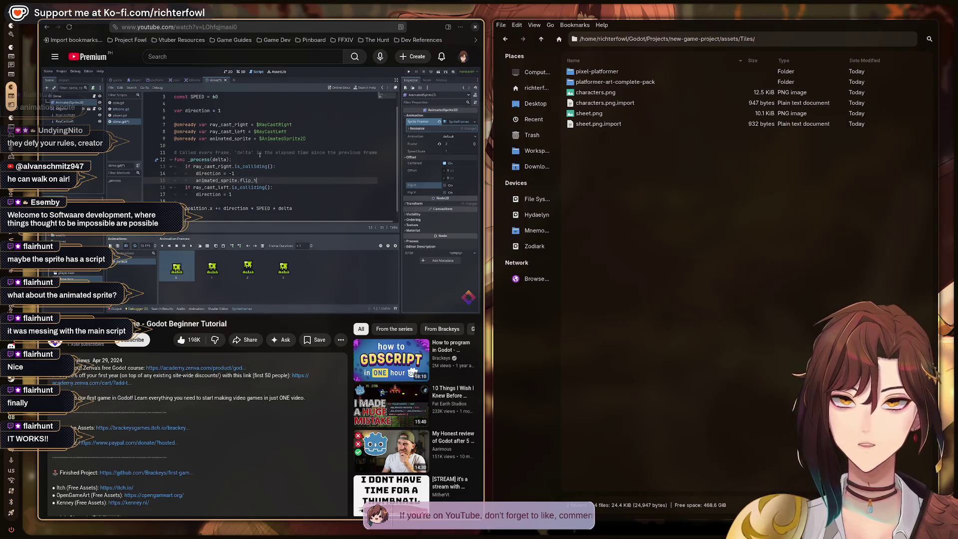
key("space")
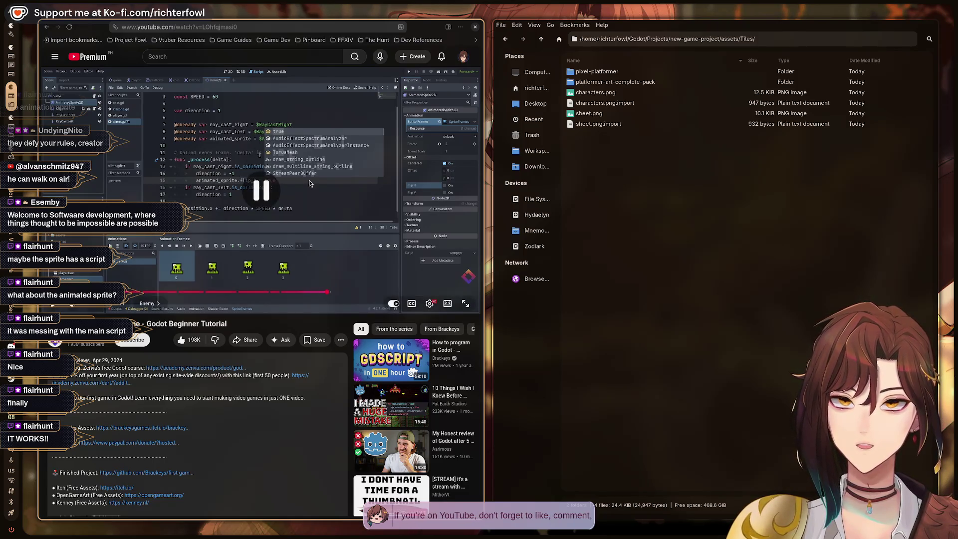
key("alt+Tab")
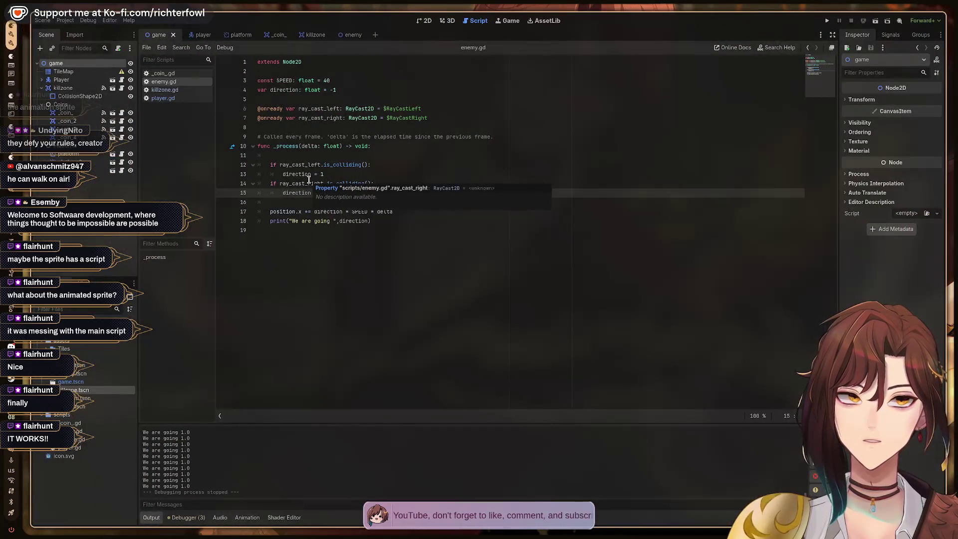
left_click(454, 118)
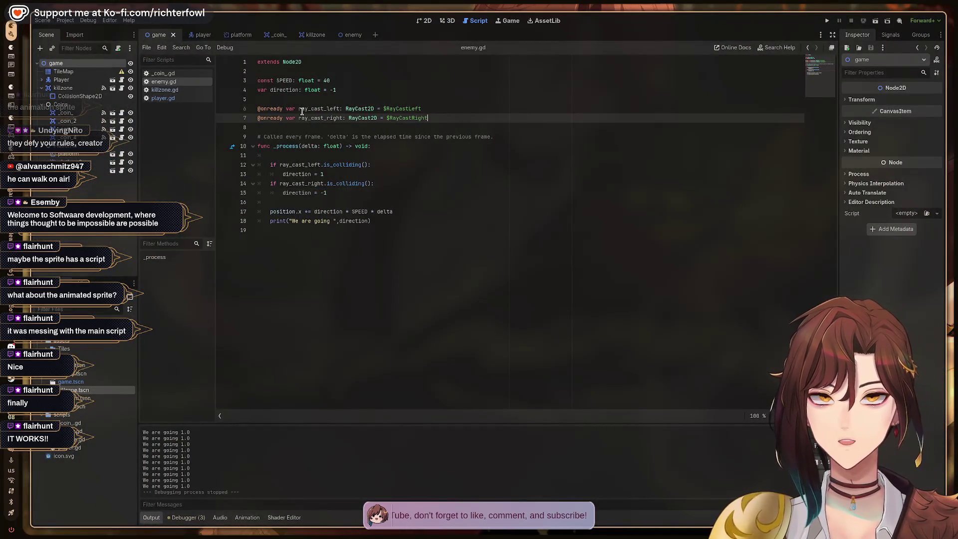
left_click(349, 35)
left_click(76, 72)
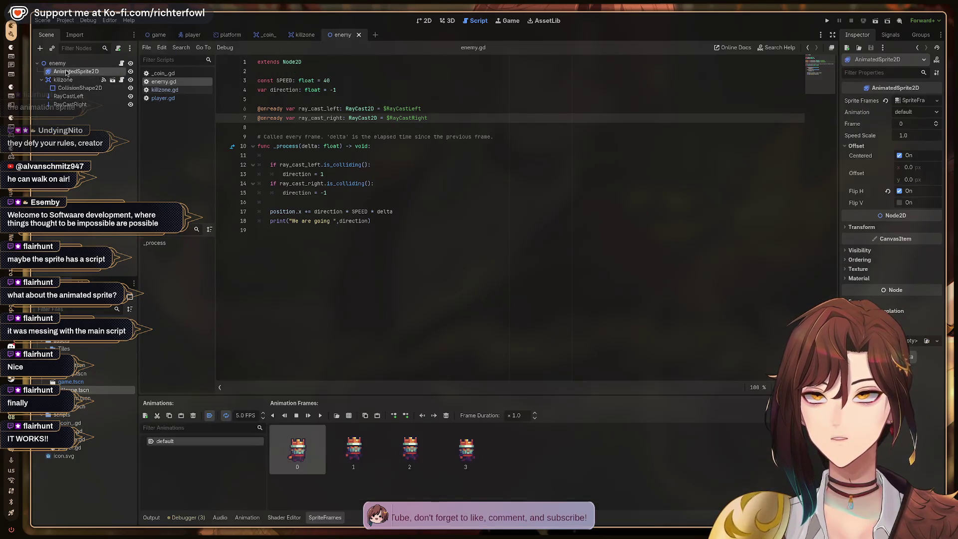
mouse_move(73, 73)
left_mouse_down()
mouse_move(264, 110)
mouse_move(260, 128)
left_mouse_up()
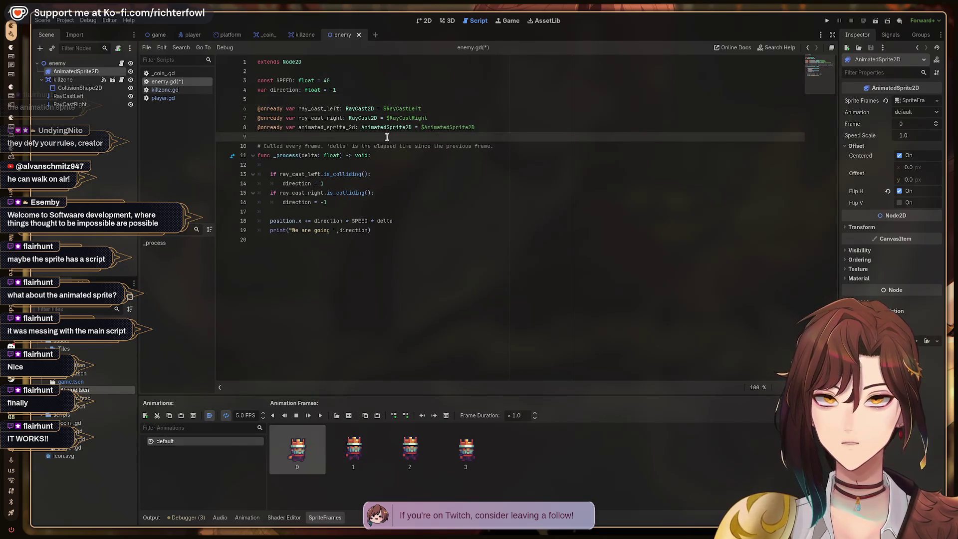
left_click(350, 128)
key("Delete")
key("Delete")
key("Delete")
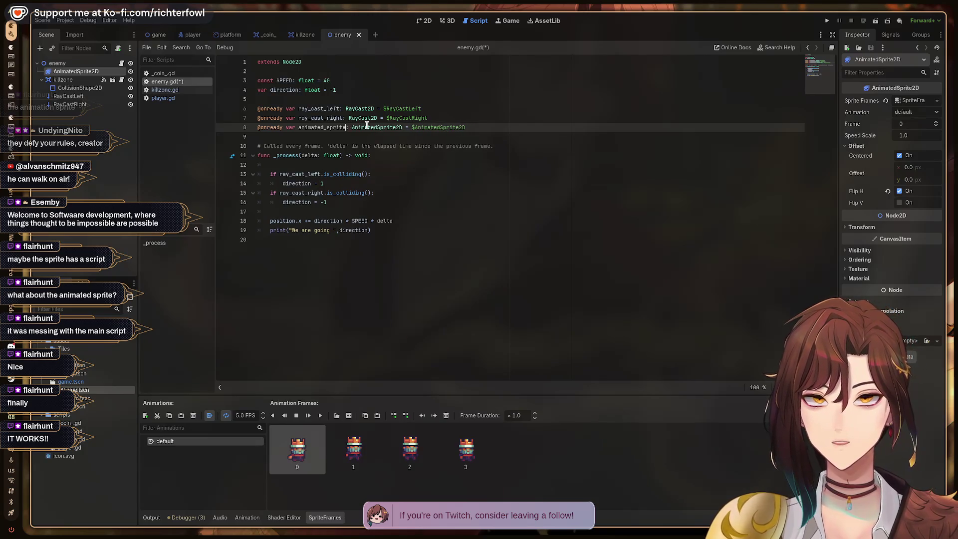
key("Down")
key("Down")
key("Down")
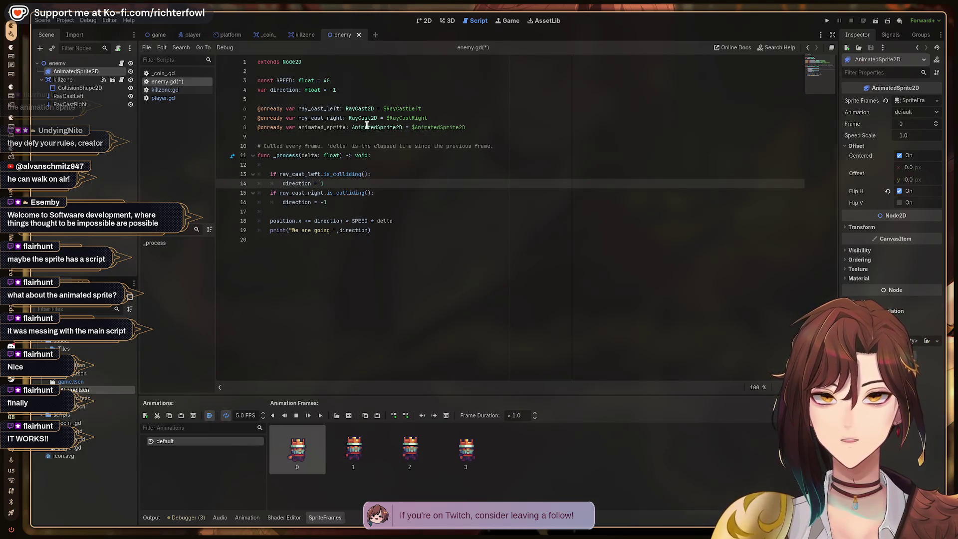
Step: Add 'animated_sprite.flip_h = false' after the direction = 1 line, matching the tutorial
key("Return")
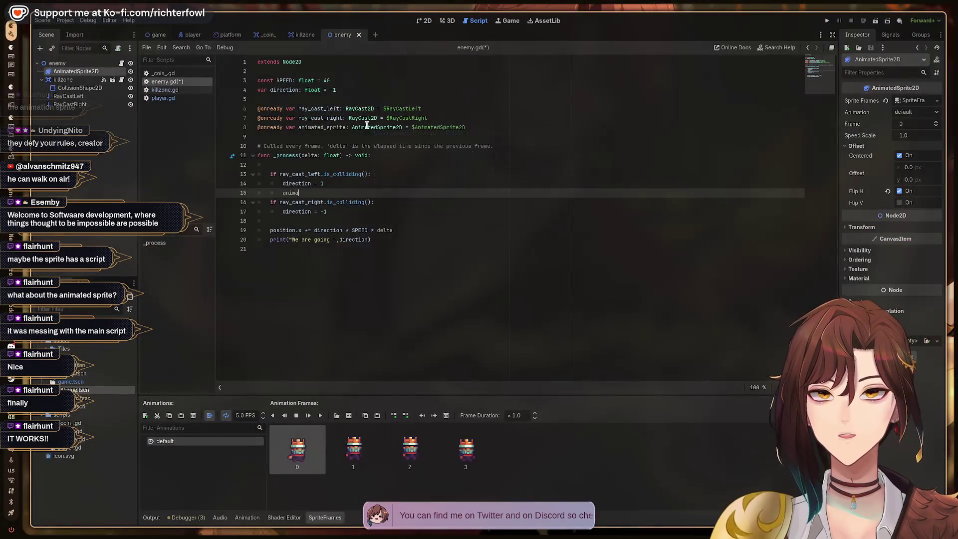
type("anima")
key("Return")
type(".")
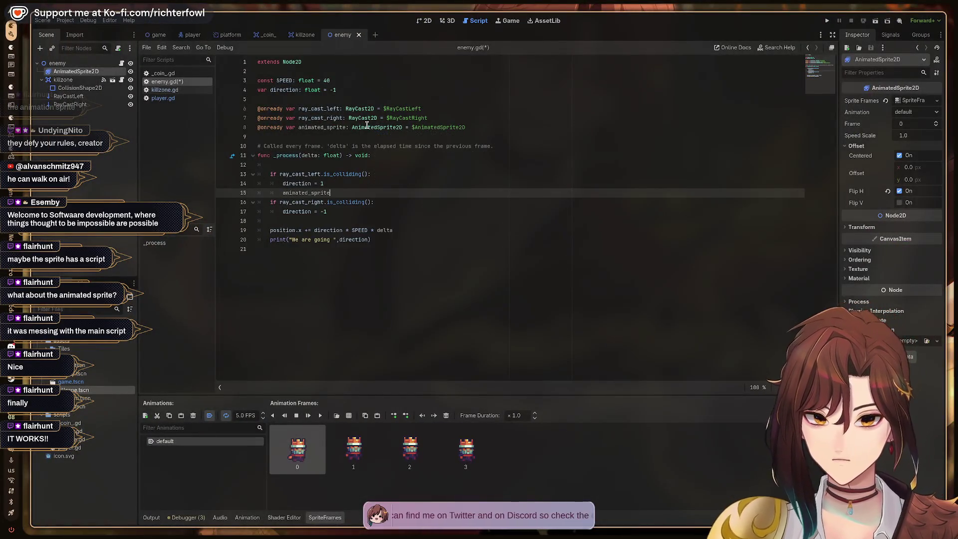
type("h")
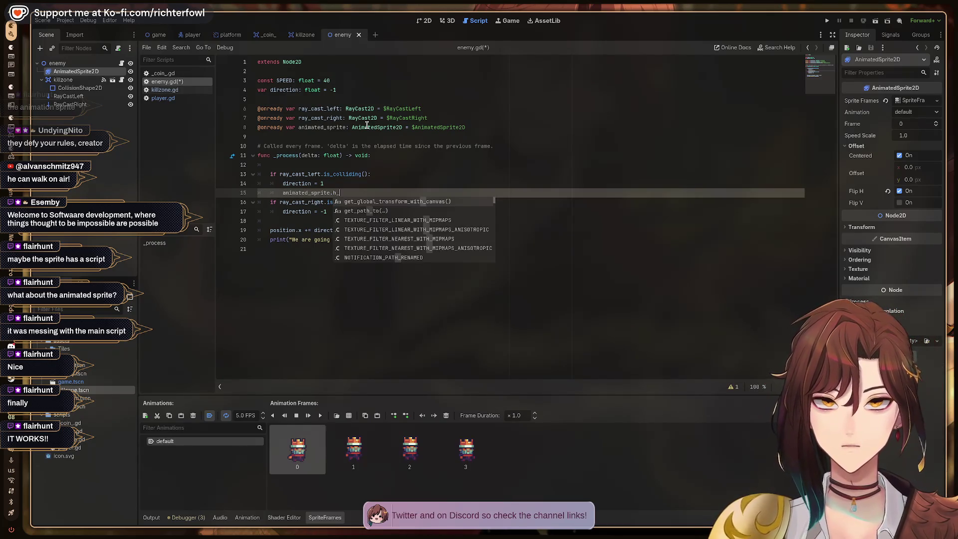
key("super+2")
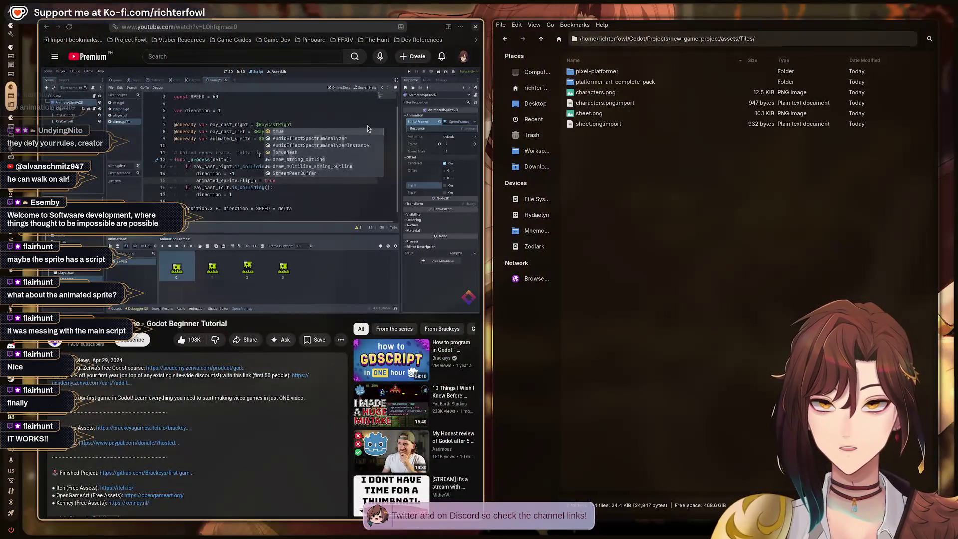
key("super+1")
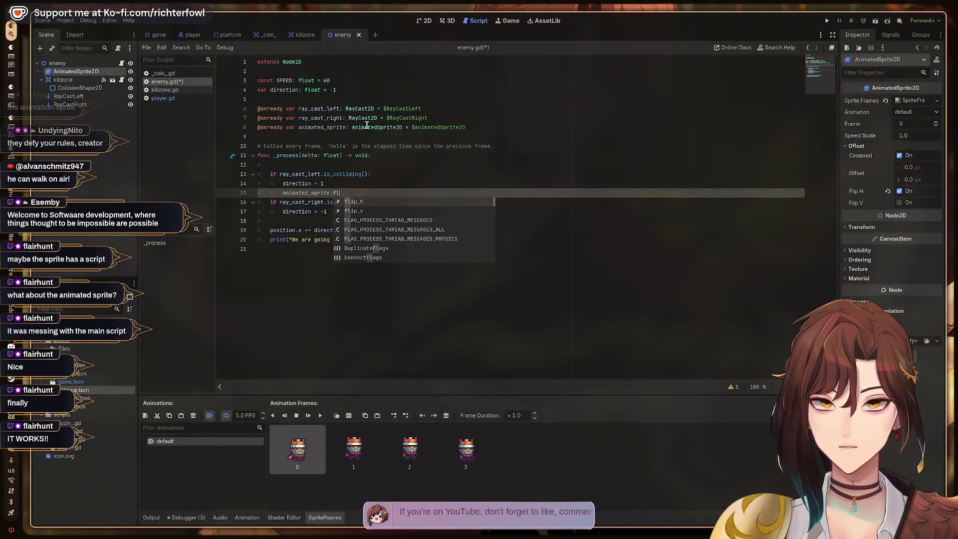
key("Return")
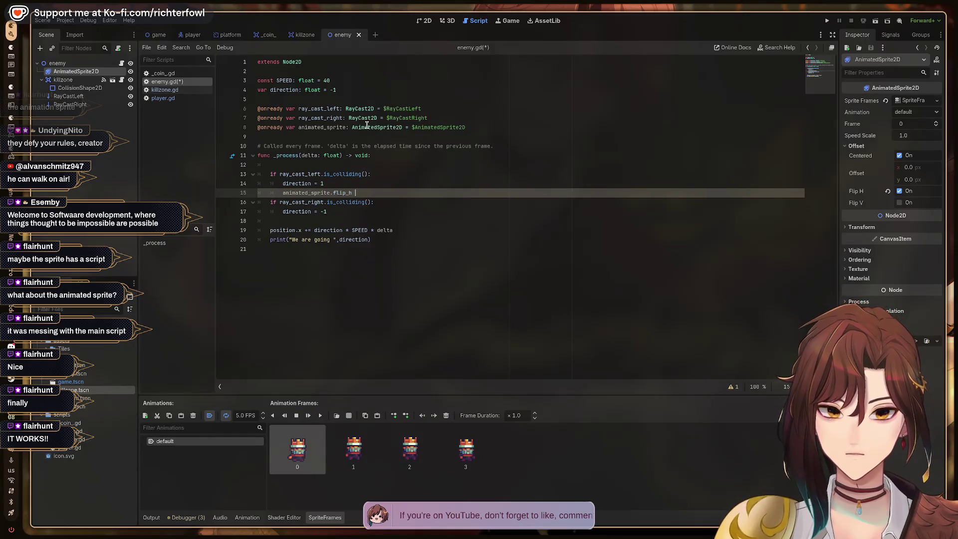
type("=")
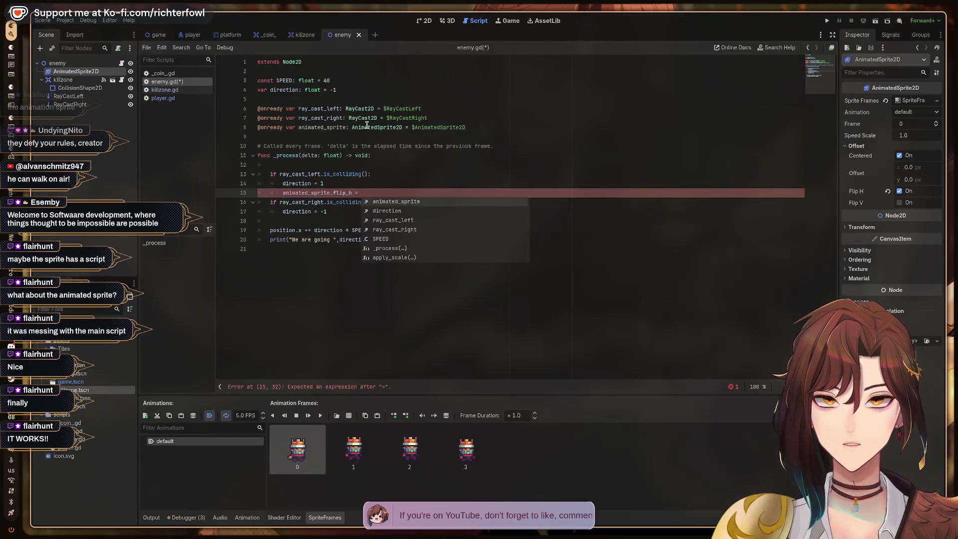
key("super+2")
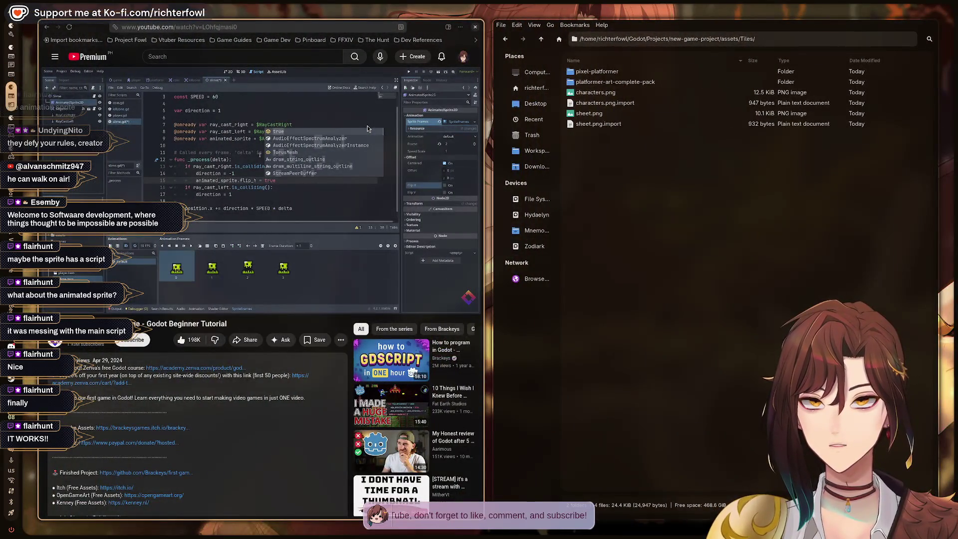
key("super+1")
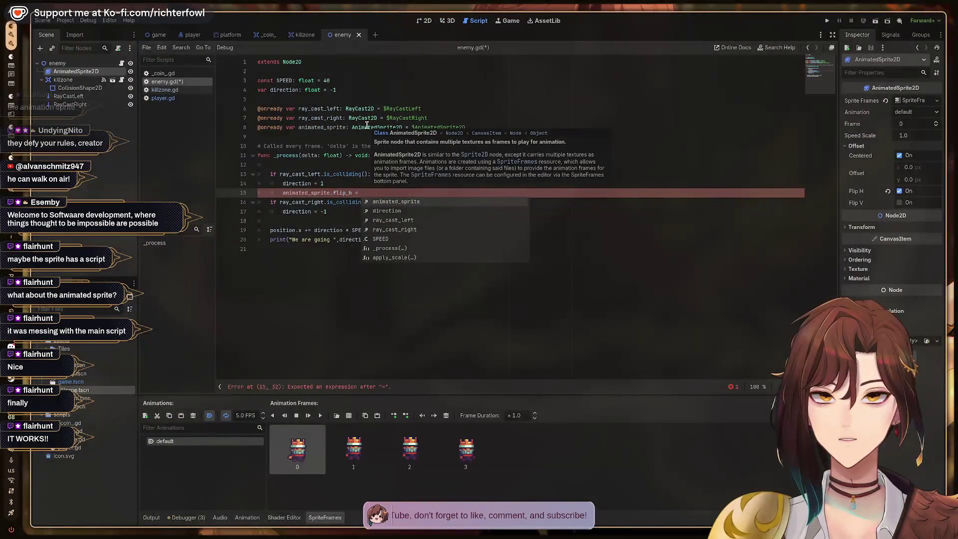
type("false")
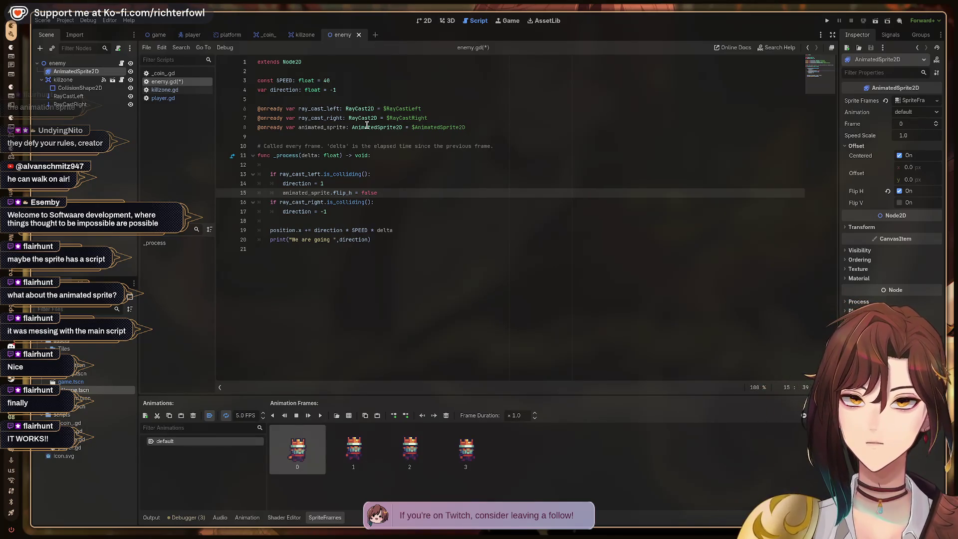
Step: Add 'animated_sprite.flip_h = true' below the direction = -1 line
key("Down")
key("Down")
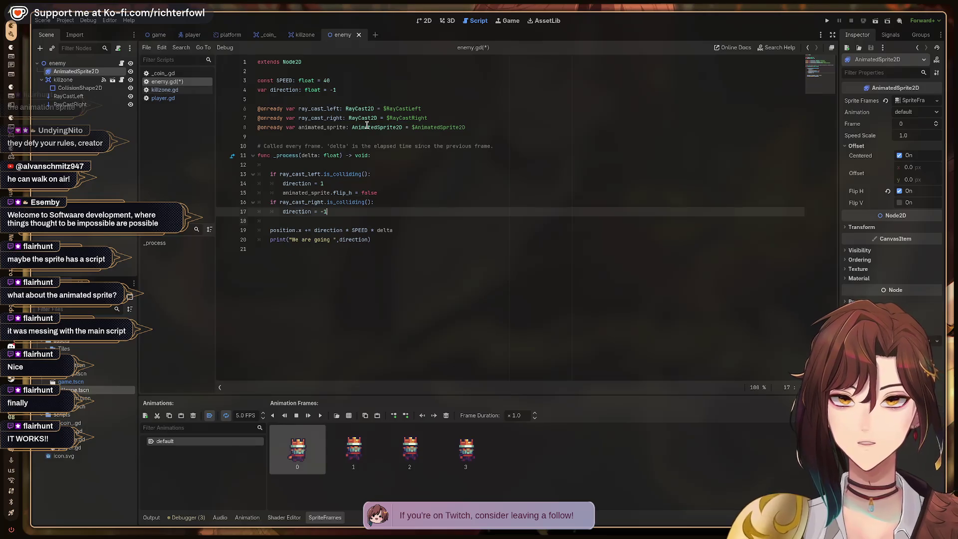
key("Return")
type("anim")
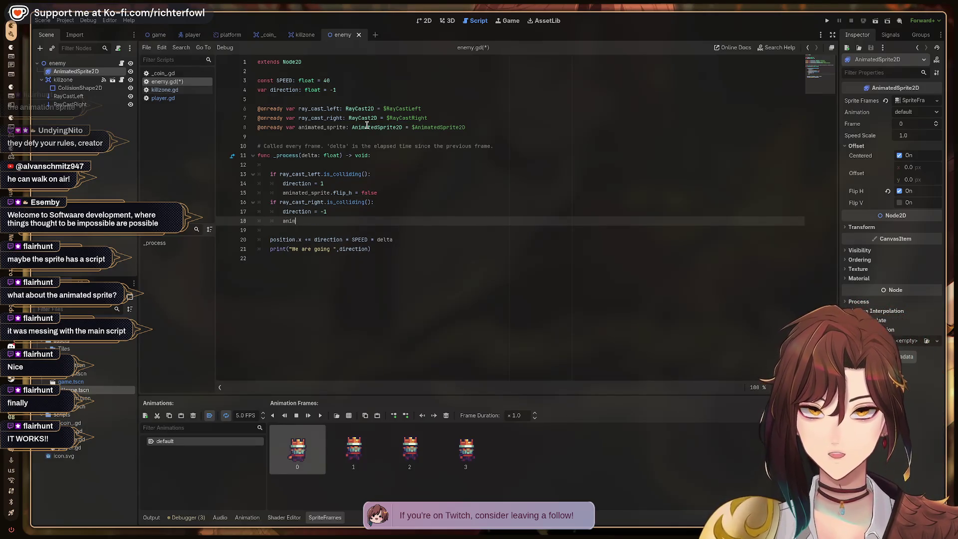
key("Return")
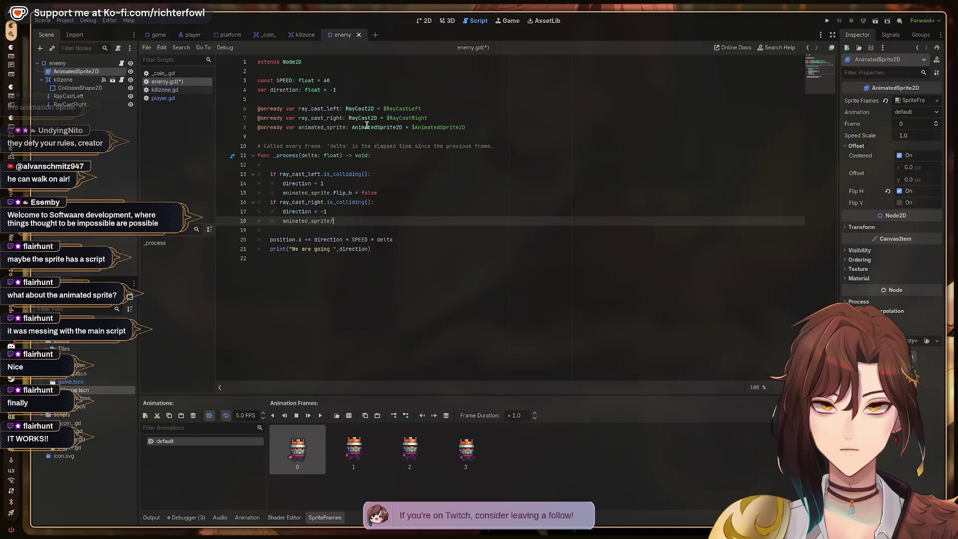
type("flip")
key("Return")
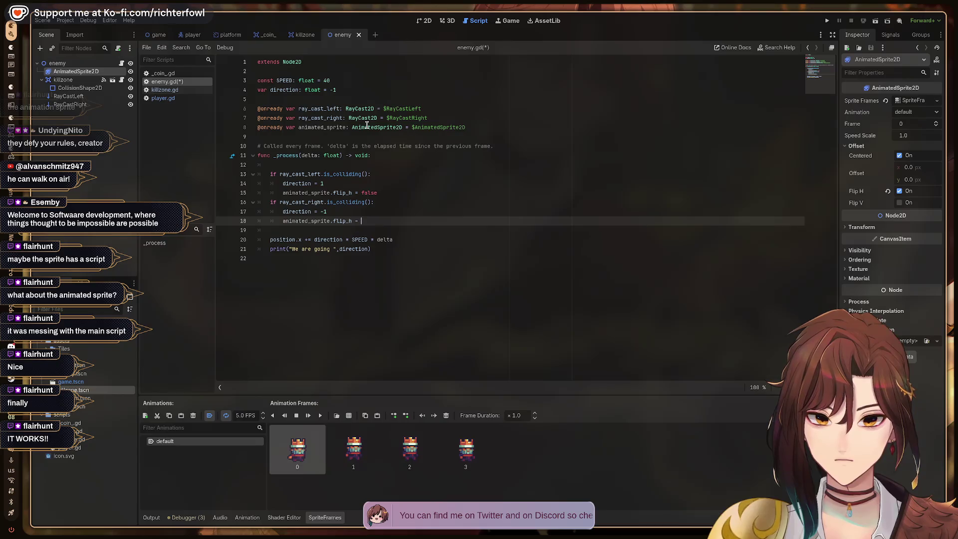
type("es")
Step: Fix the typo so the value reads true, save enemy.gd, and run the game with F5
key("ctrl+s")
key("BackSpace")
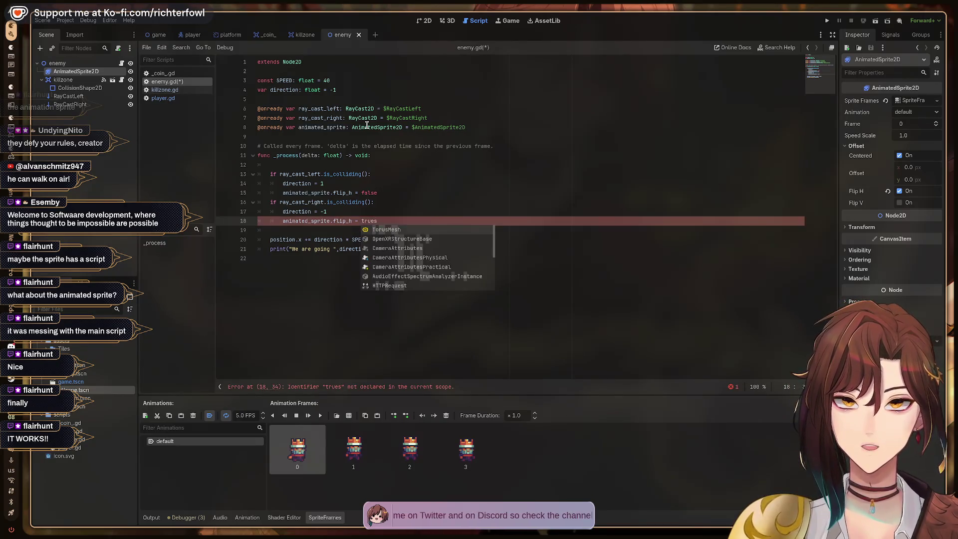
key("ctrl+s")
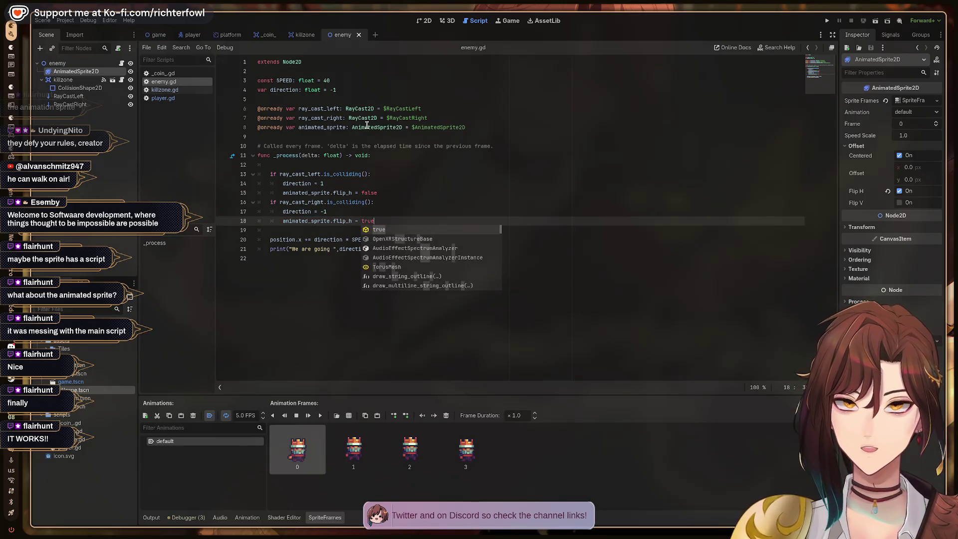
key("F5")
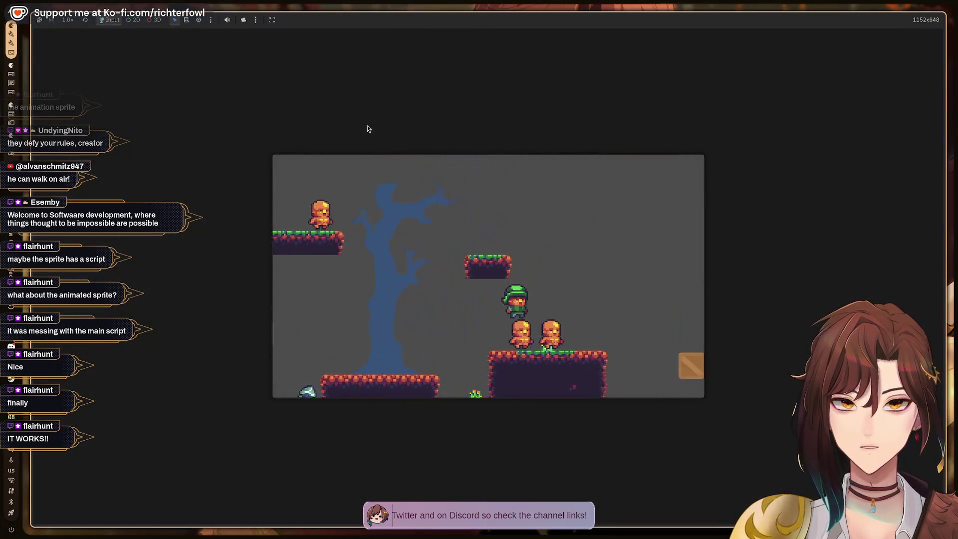
Step: Move the player right, jump onto the raised platform, then stop the game with F8
key("Right")
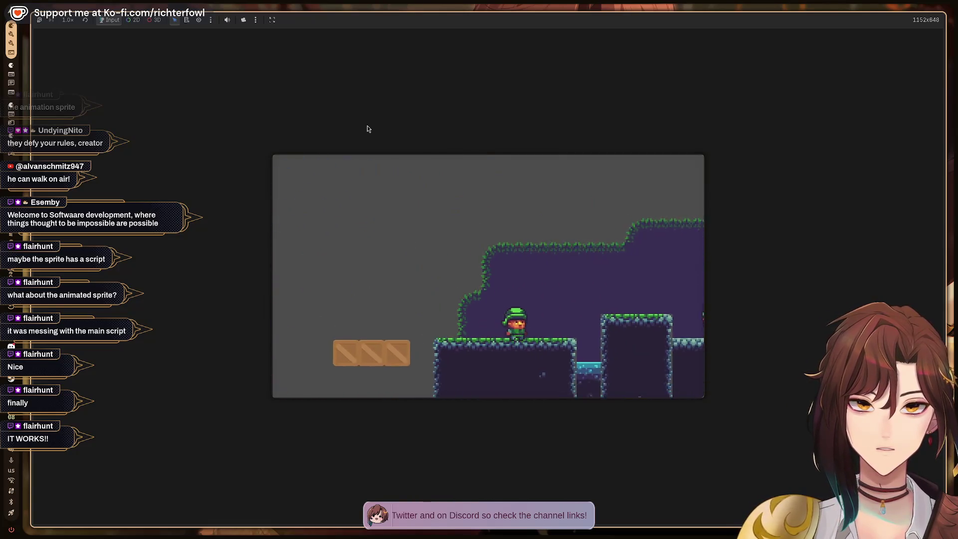
key("Right")
key("space")
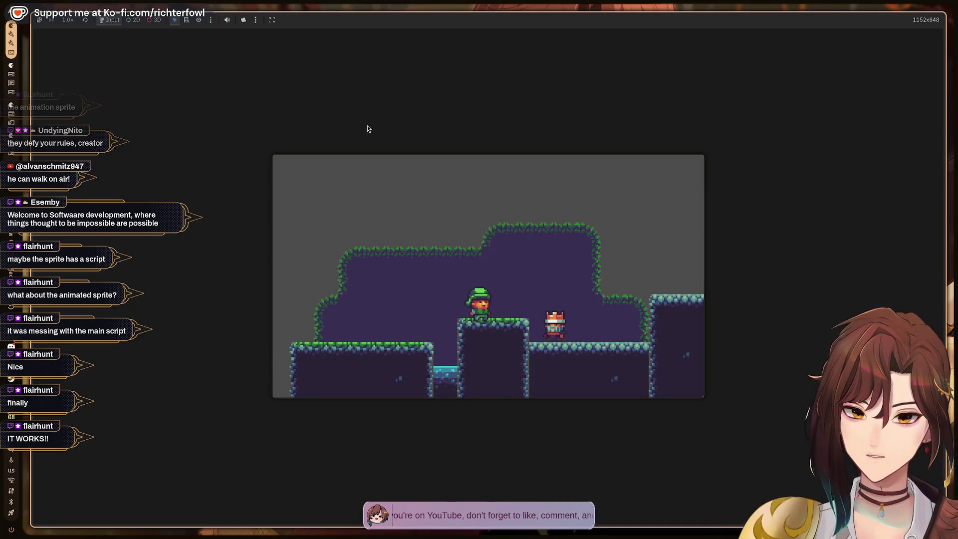
key("F8")
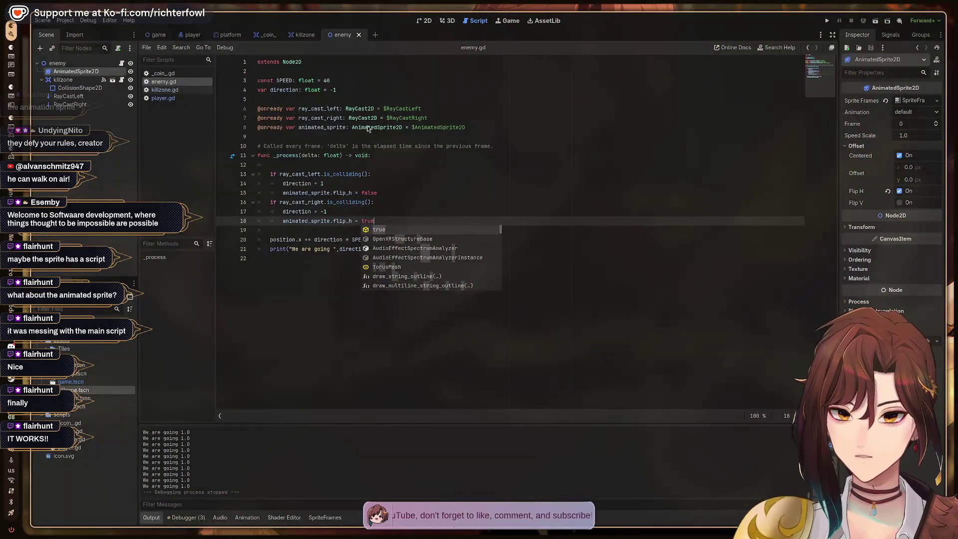
key("super+2")
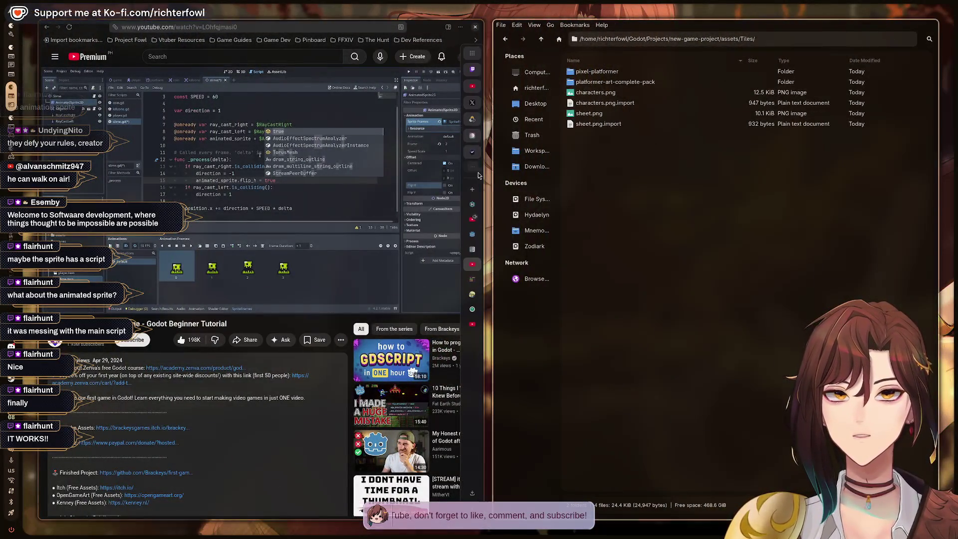
Step: In the music tab, search 'copyright free music study' and play the Jazz Cafe Music video
left_click(473, 222)
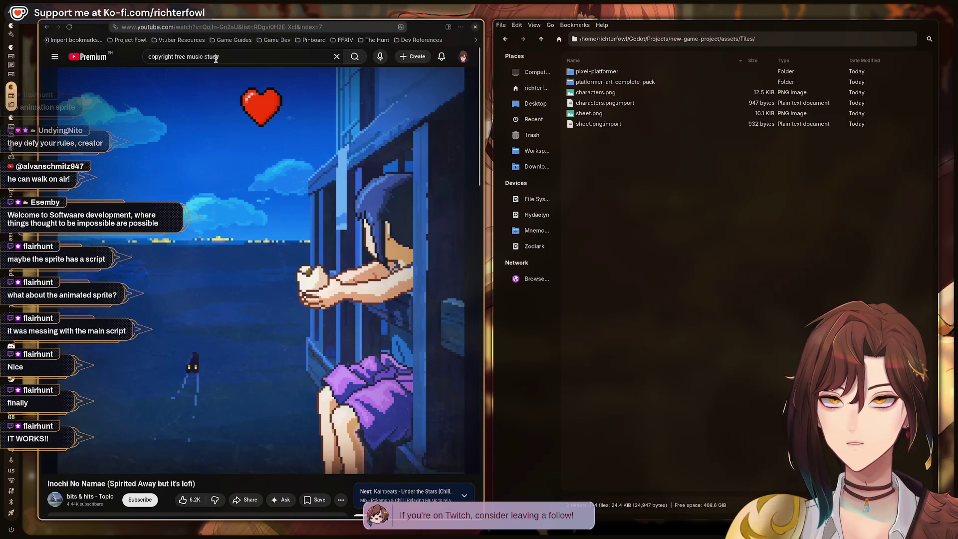
left_click(355, 58)
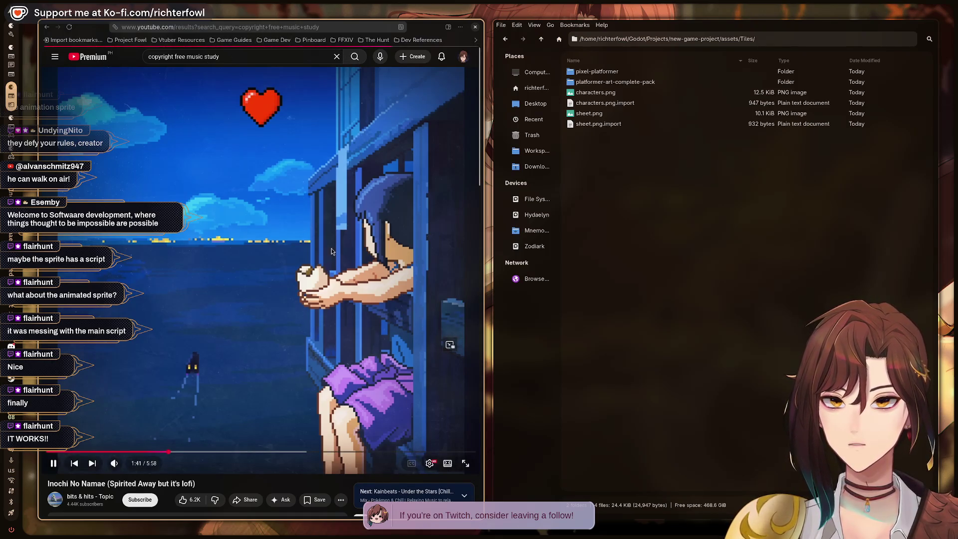
scroll(335, 250, "down", 8)
scroll(335, 251, "up", 5)
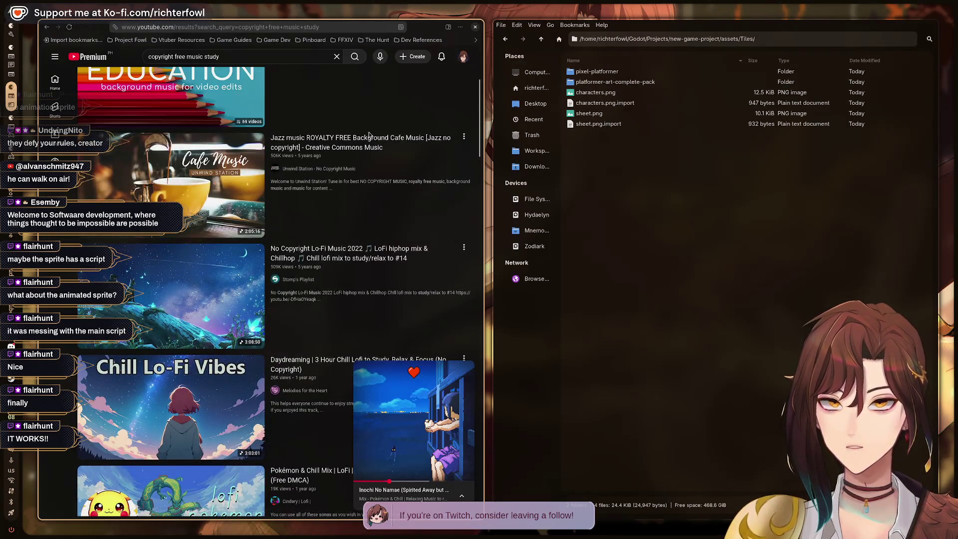
left_click(334, 140)
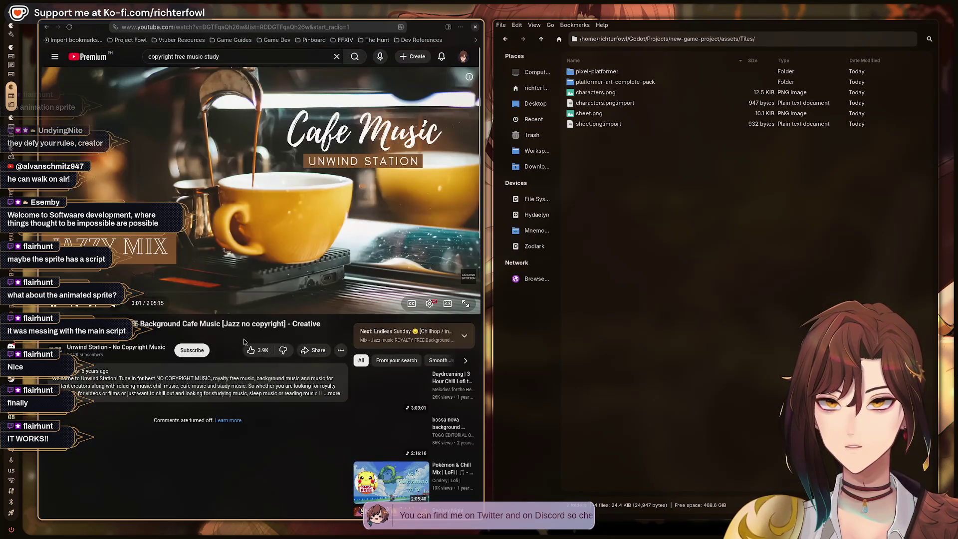
Step: Return to the Godot Beginner Tutorial tab and resume the video
key("super")
key("Escape")
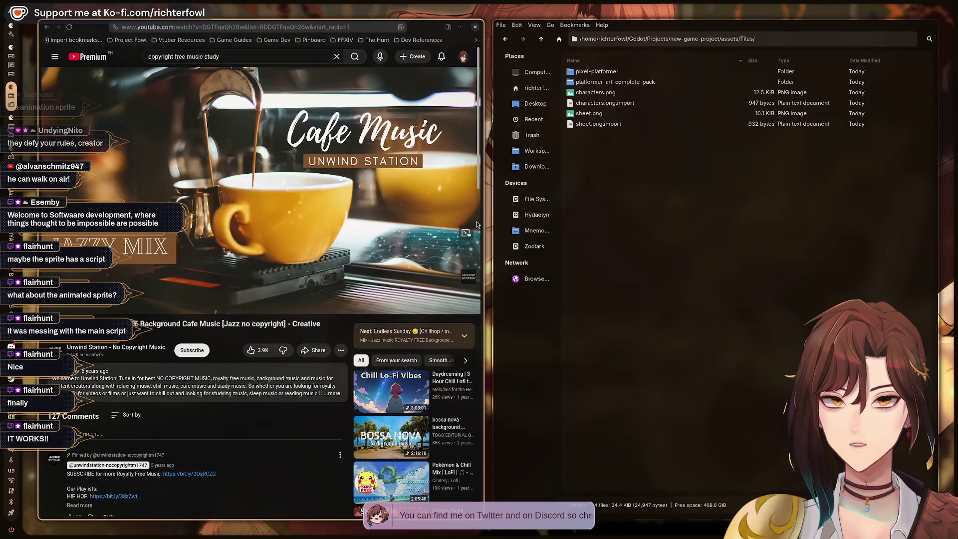
mouse_move(474, 251)
left_click(473, 251)
left_click(344, 205)
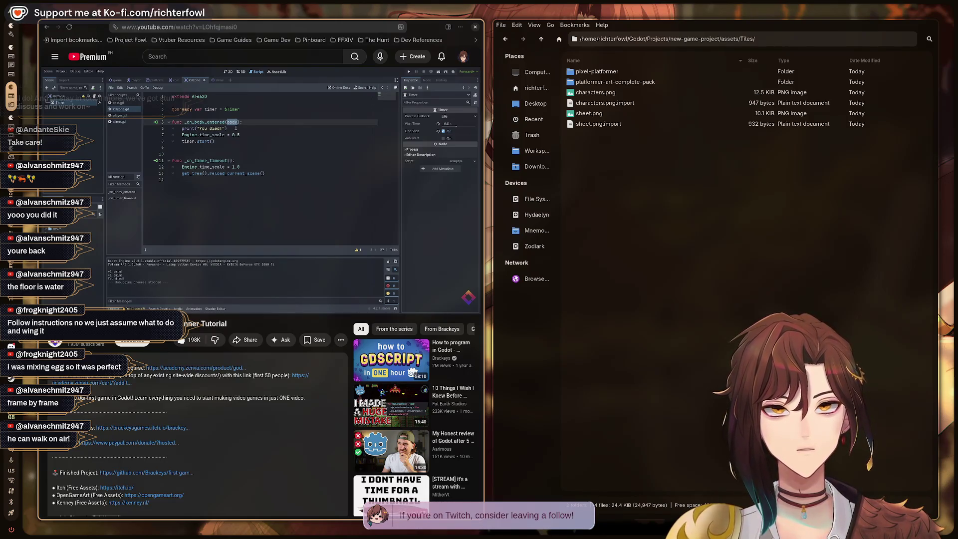
Step: Pause the tutorial and open killzone.gd from the killzone scene at line 7
left_click(391, 213)
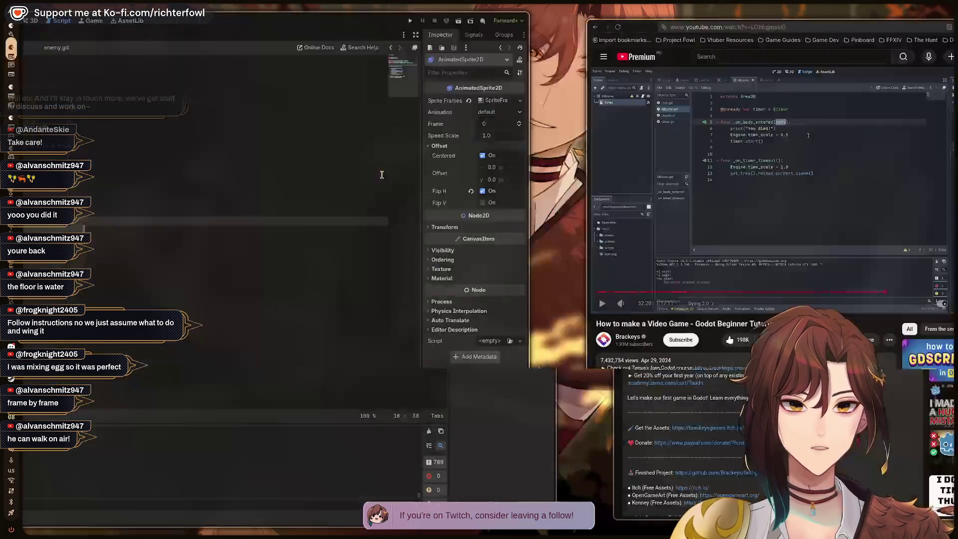
key("alt+Tab")
left_click(305, 36)
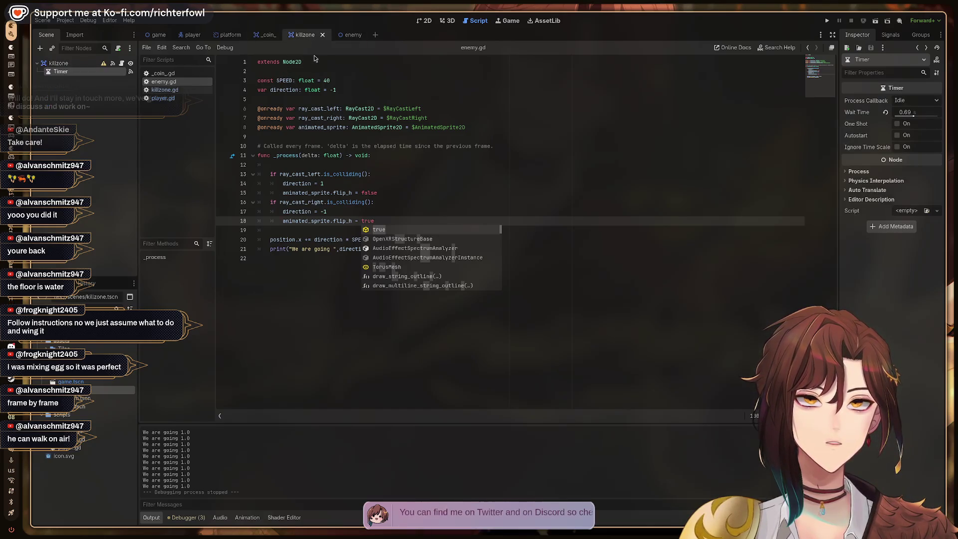
left_click(177, 89)
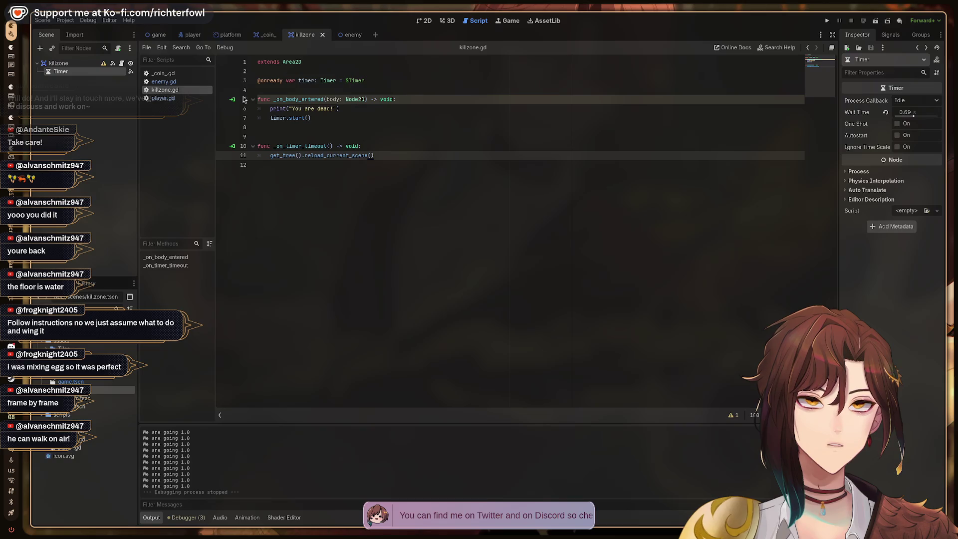
left_click(358, 115)
key("super+2")
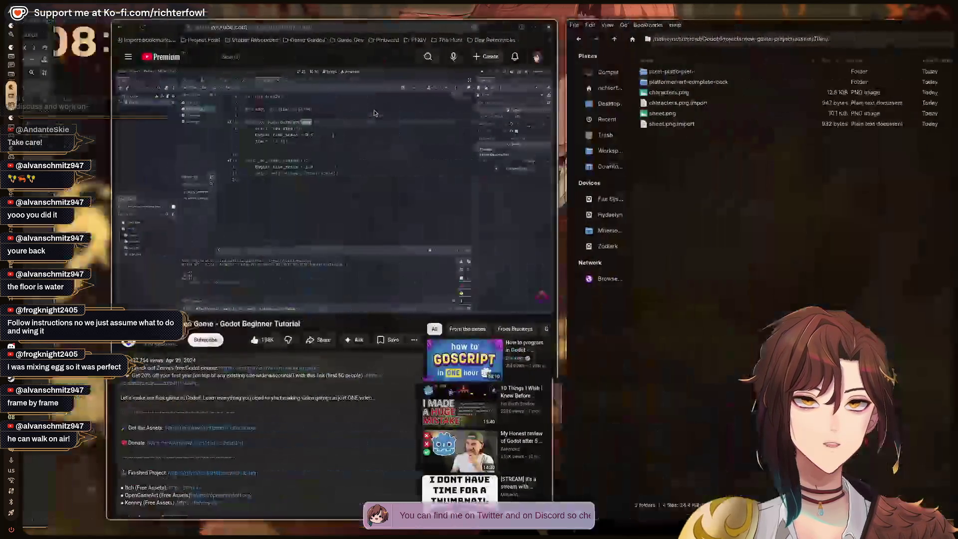
key("super+1")
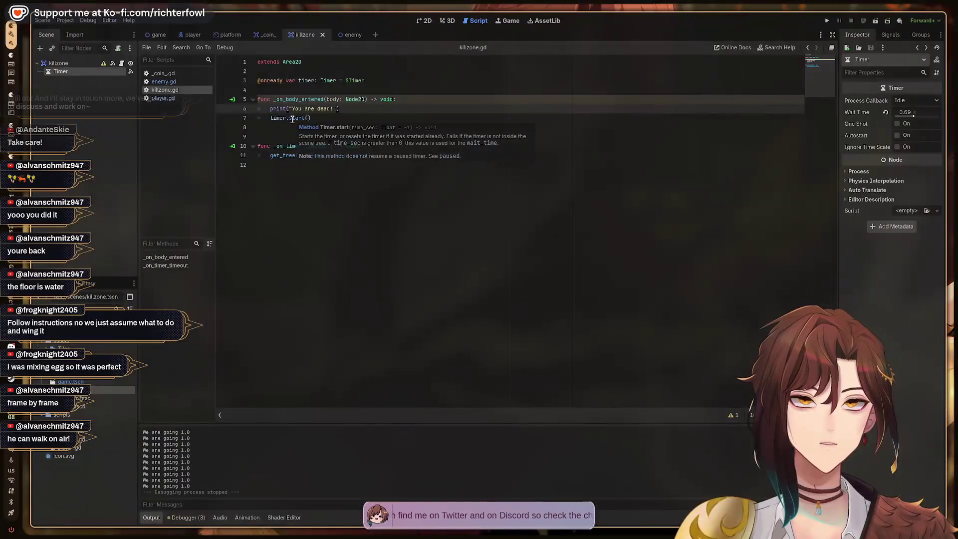
Step: Add 'Engine.time_scale = 0.5' on a new line after the death print statement
key("Return")
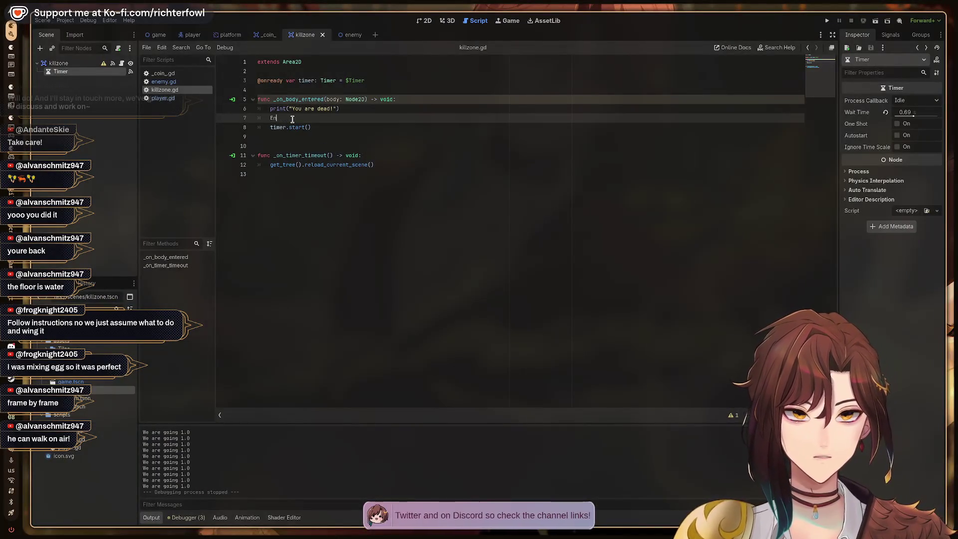
type("Eng")
key("Return")
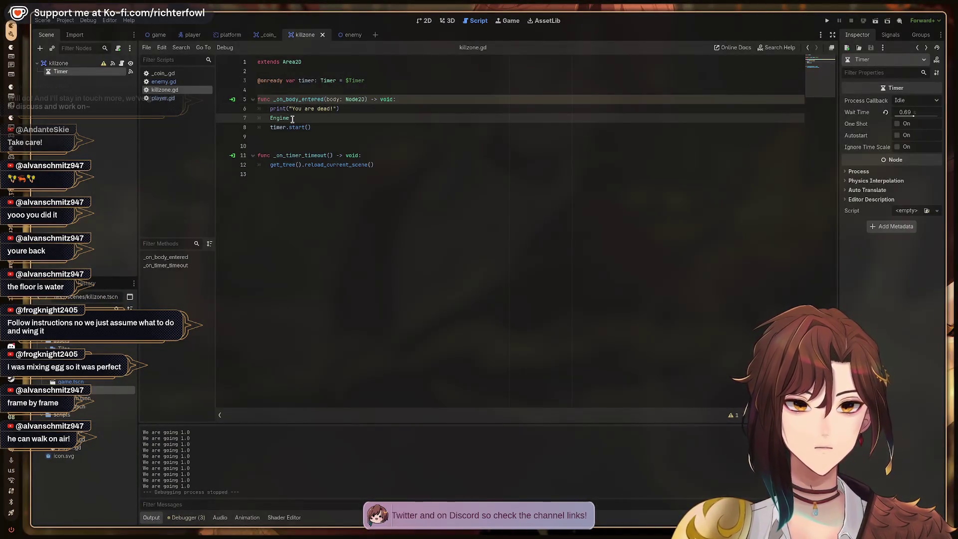
type(".time")
key("Return")
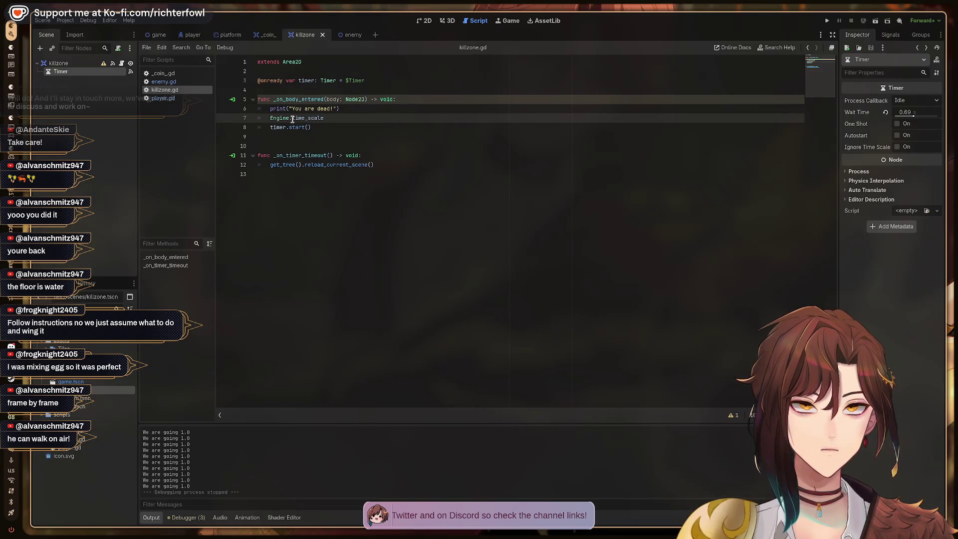
key("BackSpace")
key("BackSpace")
type("0")
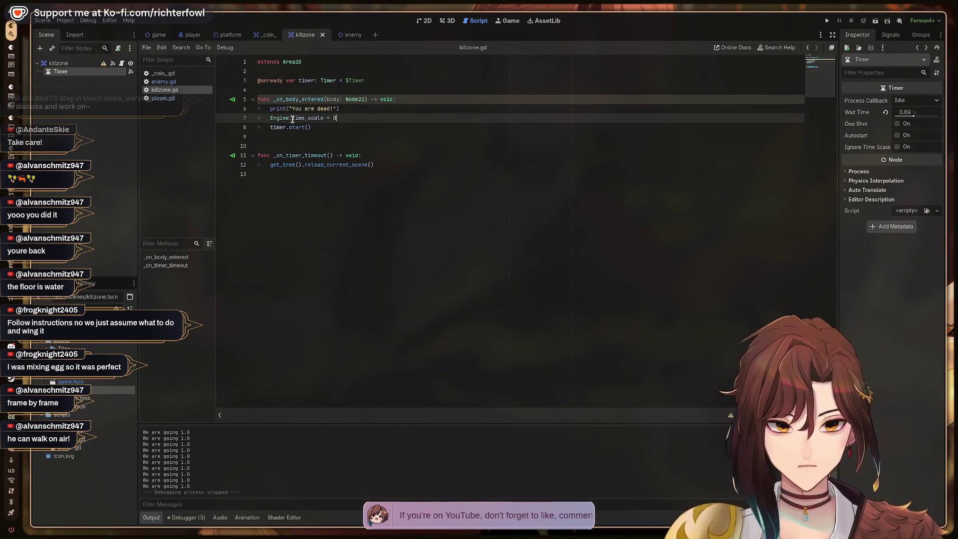
Step: Add an Engine.time_scale line restoring 1 inside _on_timer_timeout and save killzone.gd
key("Down")
key("Down")
key("Down")
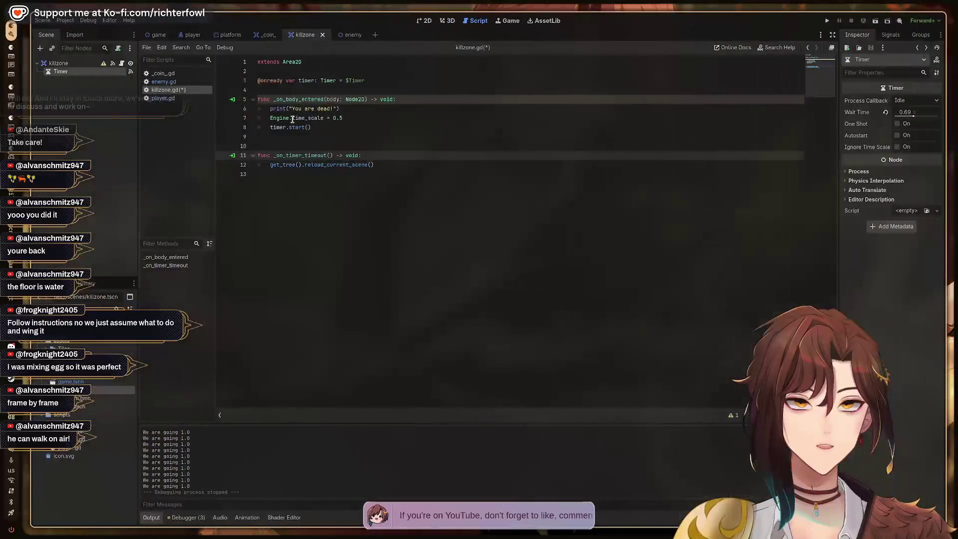
key("Down")
key("Down")
key("Up")
key("Up")
key("Up")
key("Down")
key("Return")
type("Engine.time")
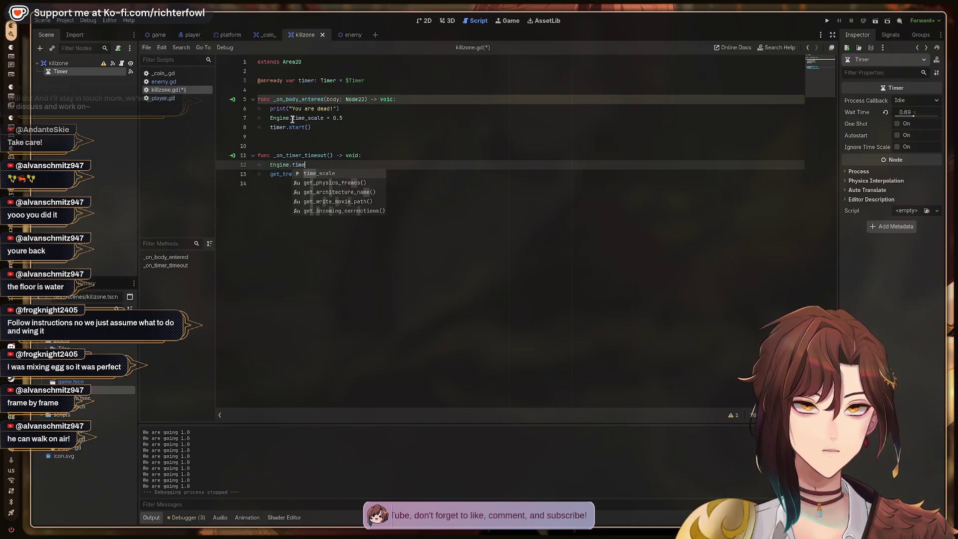
key("Return")
key("ctrl+s")
key("super+2")
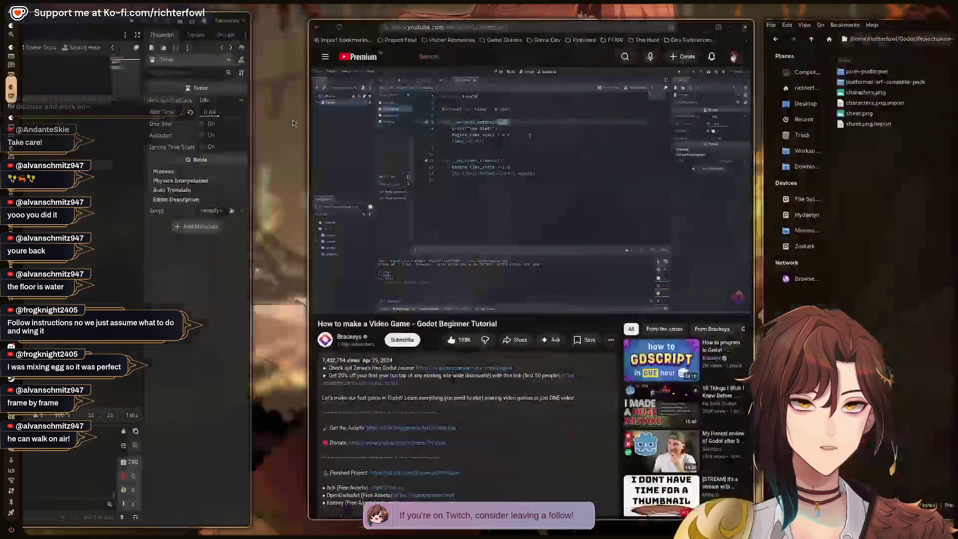
Step: Play the tutorial to 52:34 to read its get_node("CollisionShape2D") line, then return to Godot
left_click(294, 123)
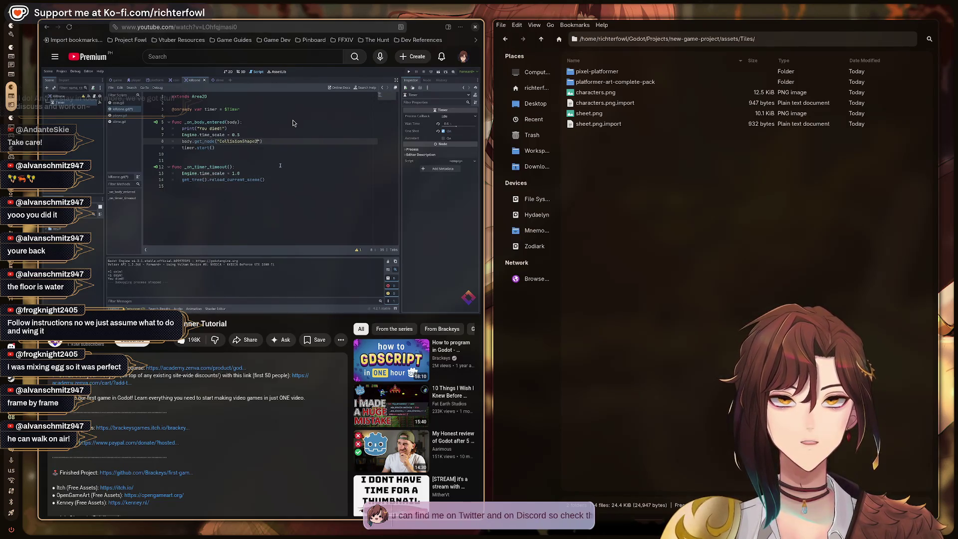
left_click(293, 123)
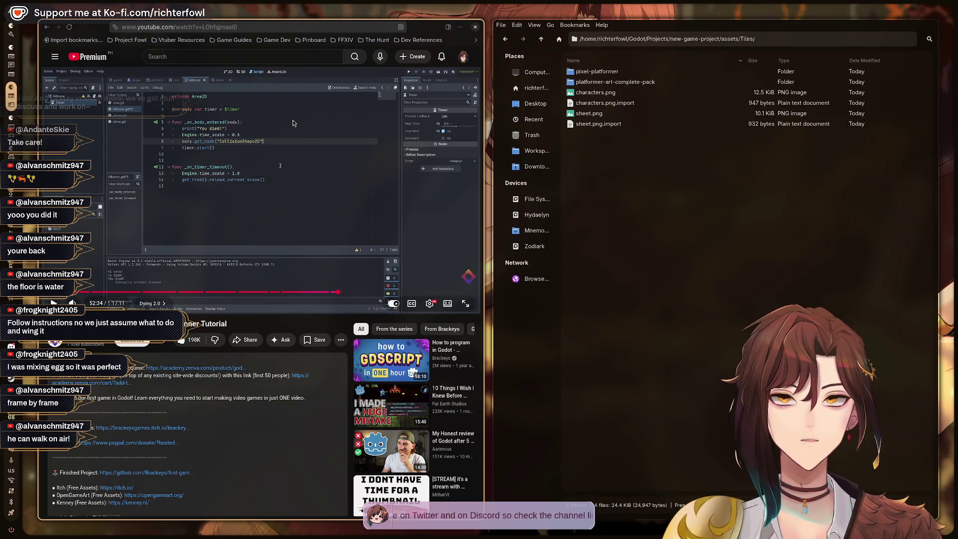
key("alt+Tab")
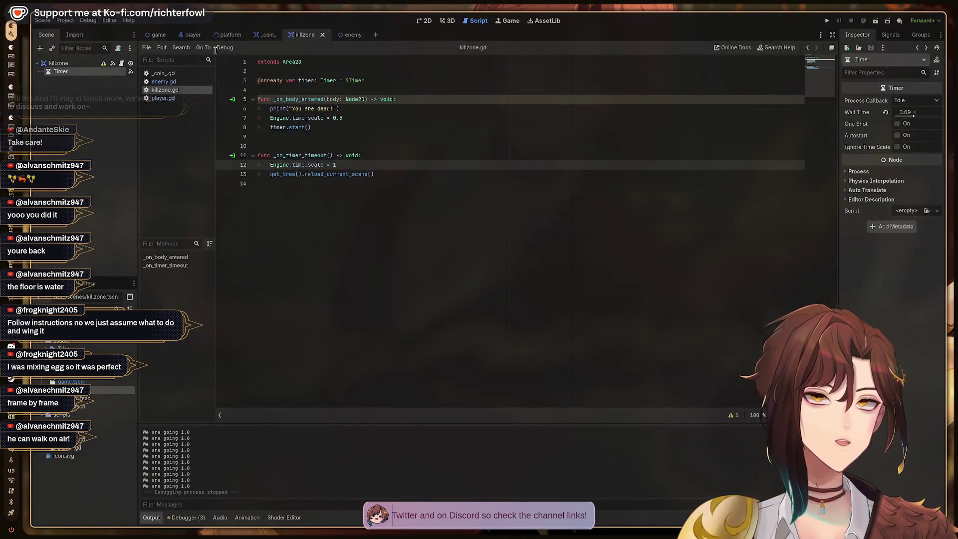
Step: Add a body.get_node("CollisionShape2D") call on line 8 of killzone.gd
left_click(200, 36)
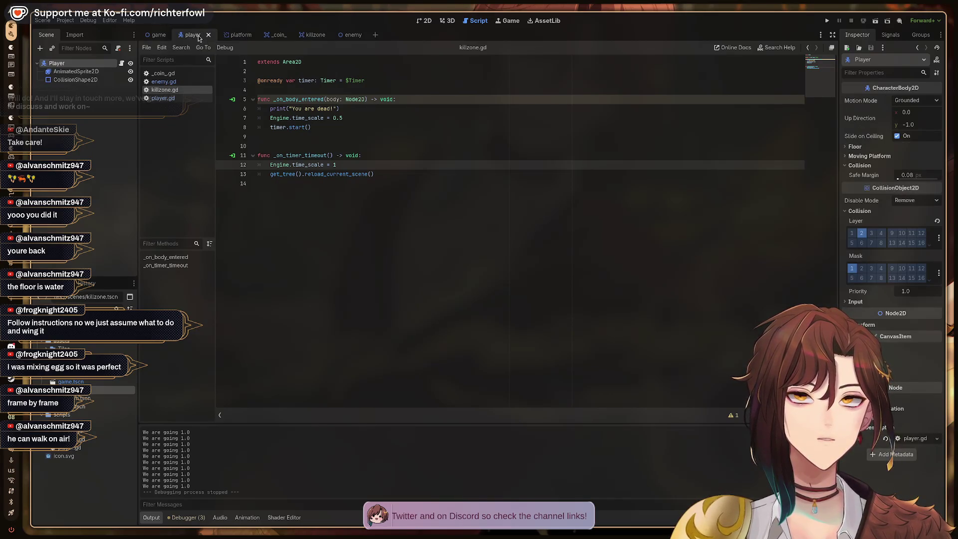
left_click(310, 35)
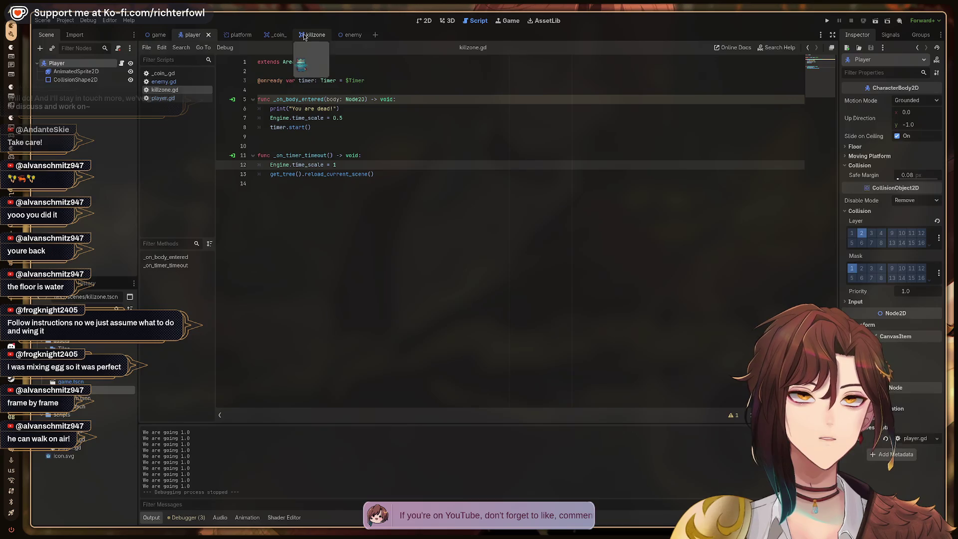
left_click(351, 127)
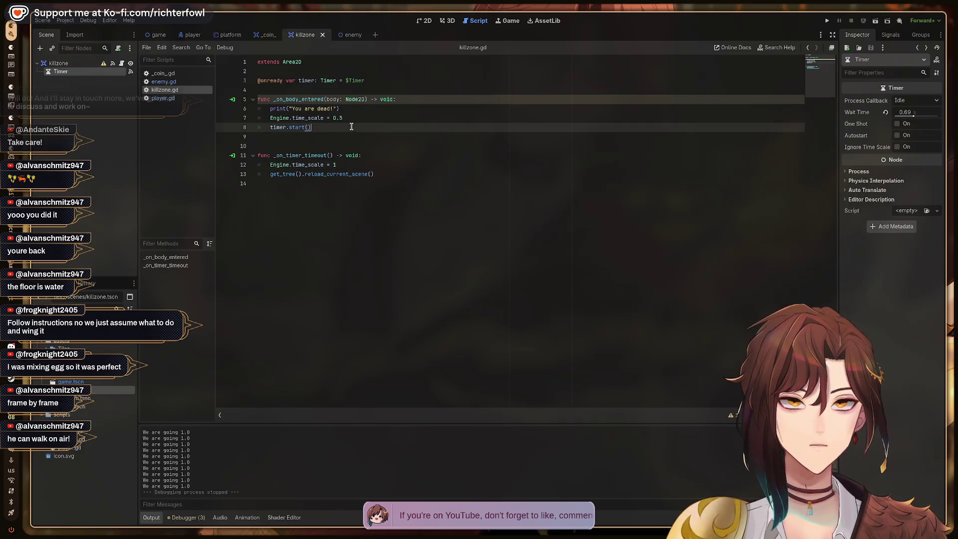
key("alt+Tab")
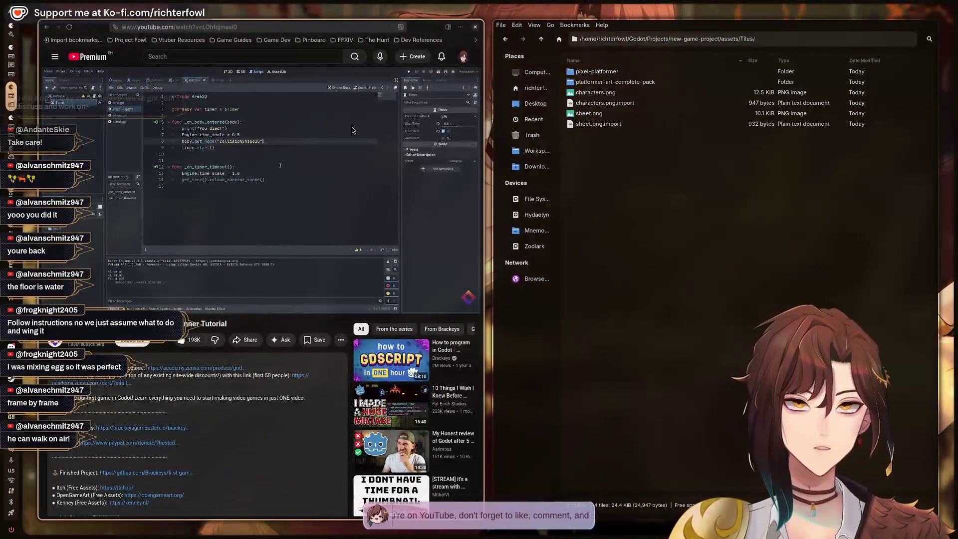
key("alt+Tab")
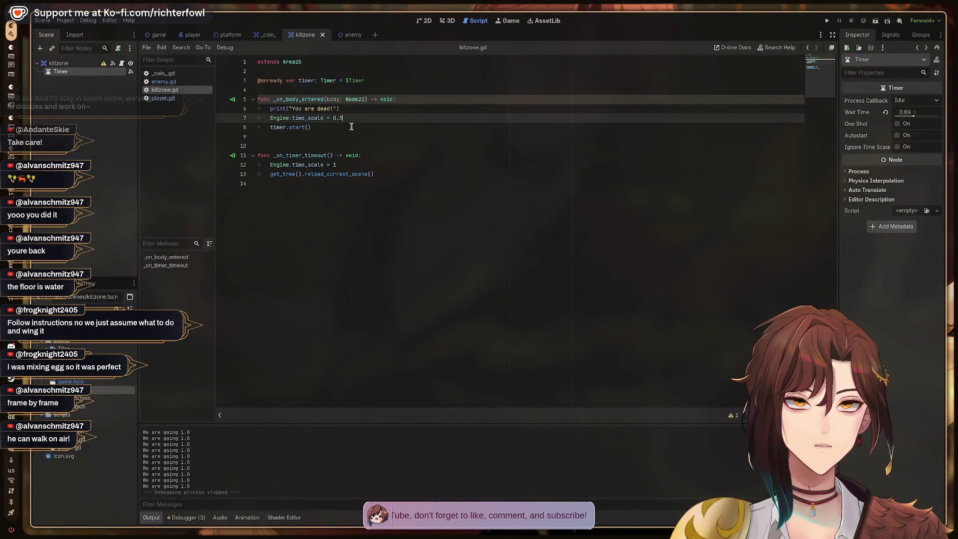
type("body./")
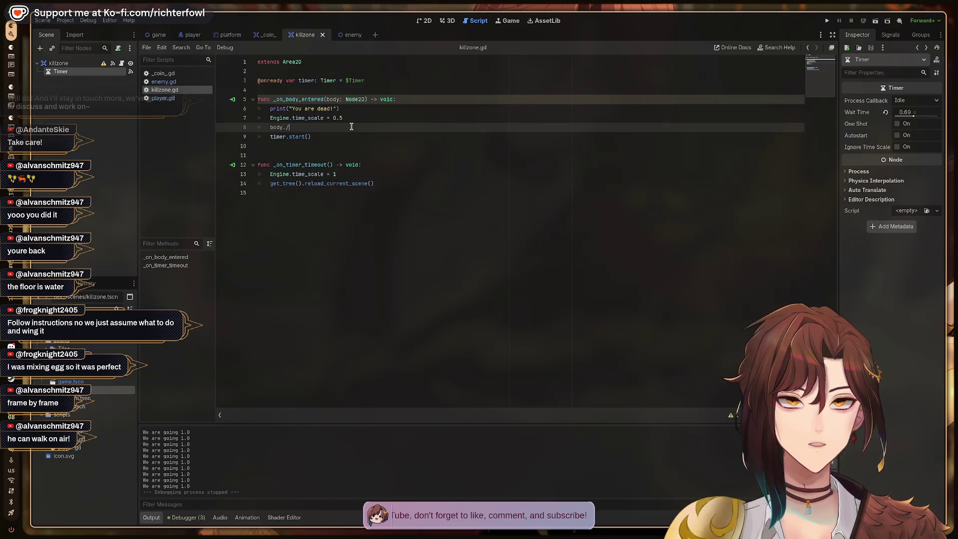
key("BackSpace")
type("get")
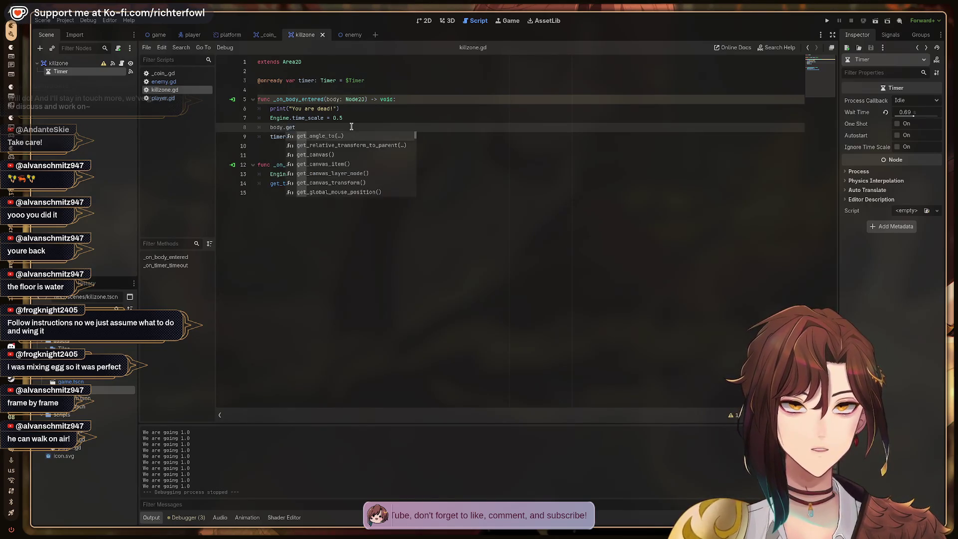
type("no")
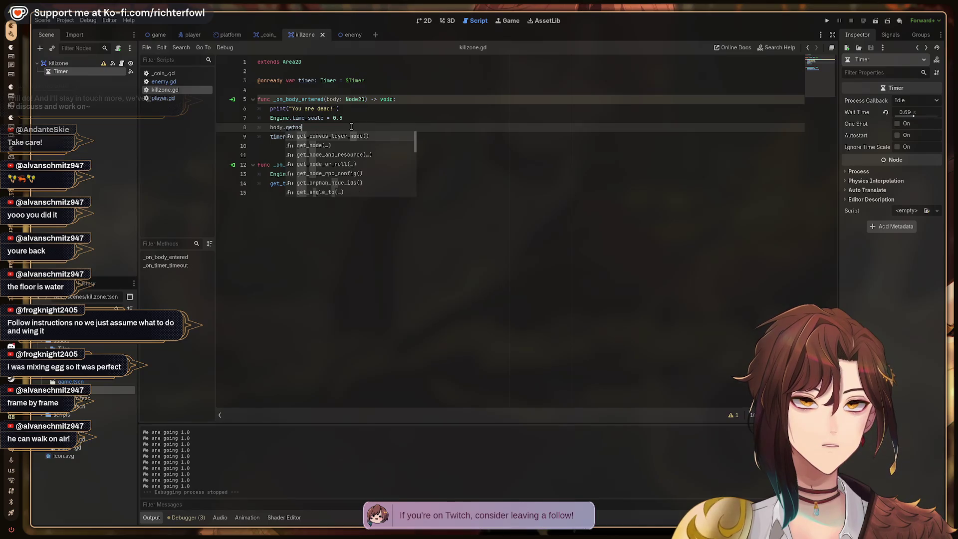
key("Down")
key("Return")
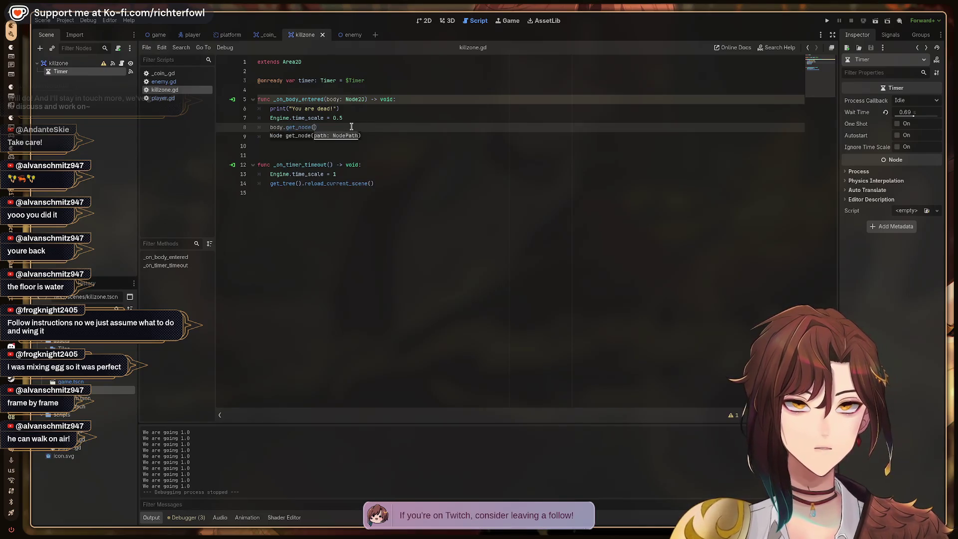
type("Colli")
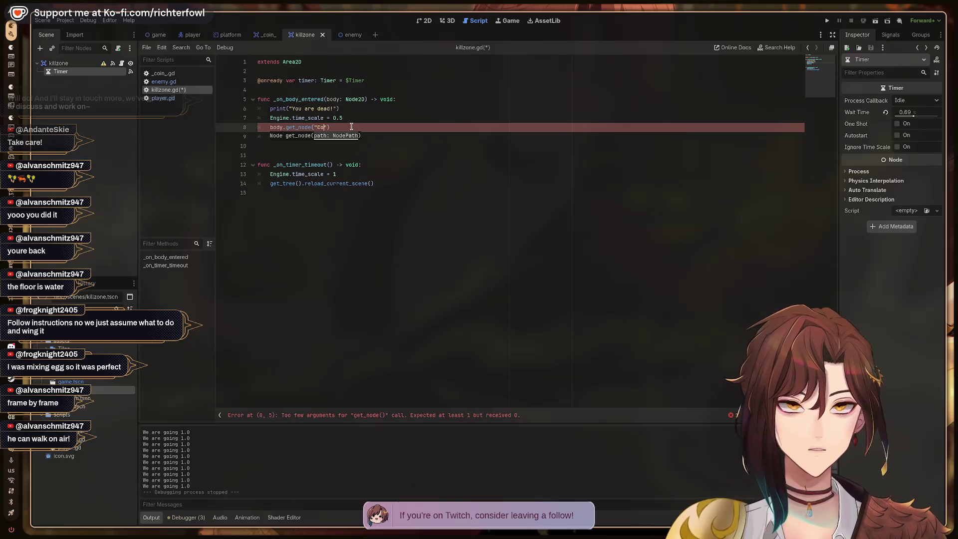
type("sionShape2D")
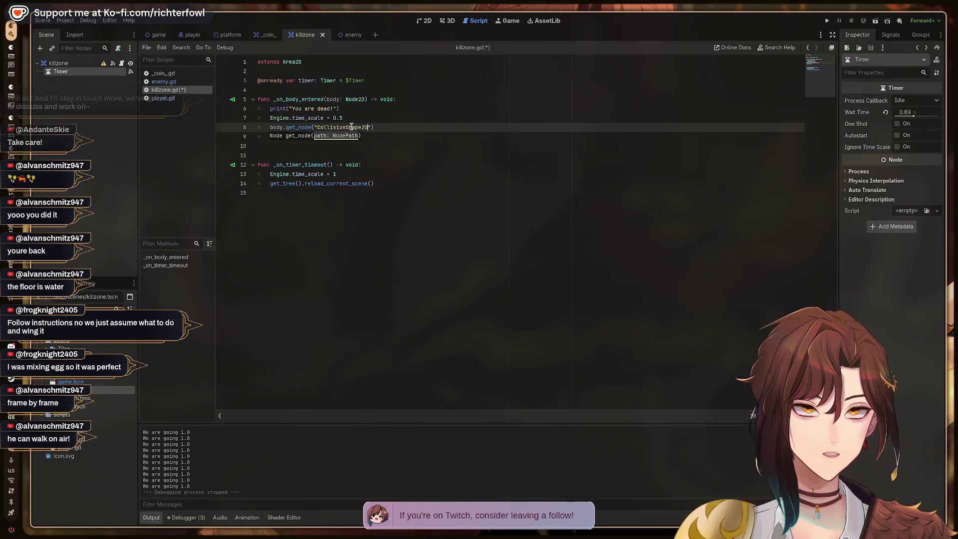
Step: After checking the tutorial, append .queue_free() to the get_node call
key("super+2")
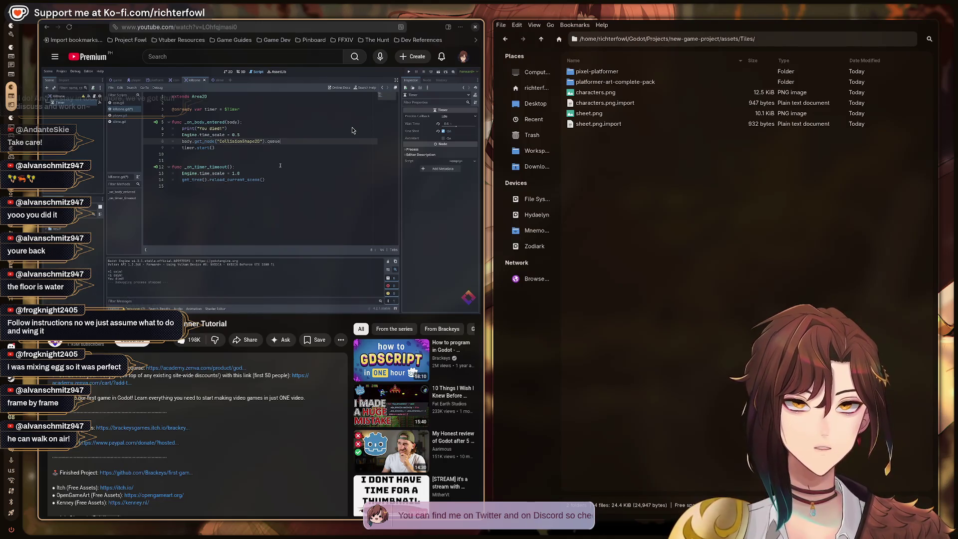
key("super+1")
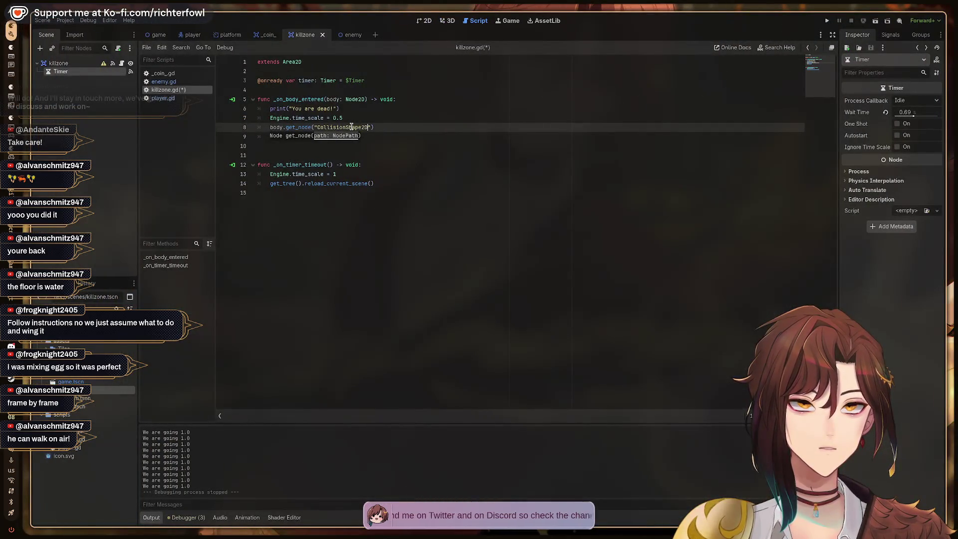
key("End")
type(".que")
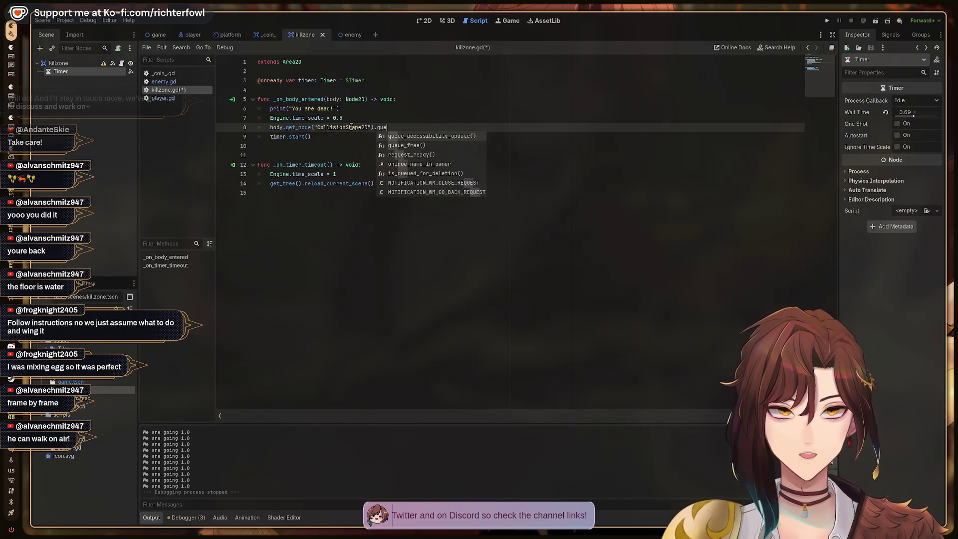
type("ue_fr")
key("Return")
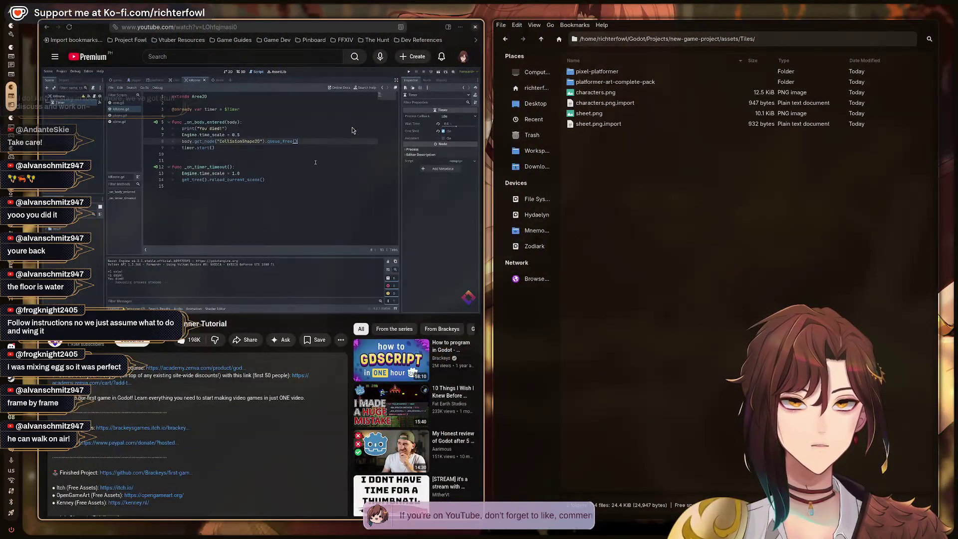
Step: Pause the tutorial, switch to the game scene, and run it with F5
left_click(353, 131)
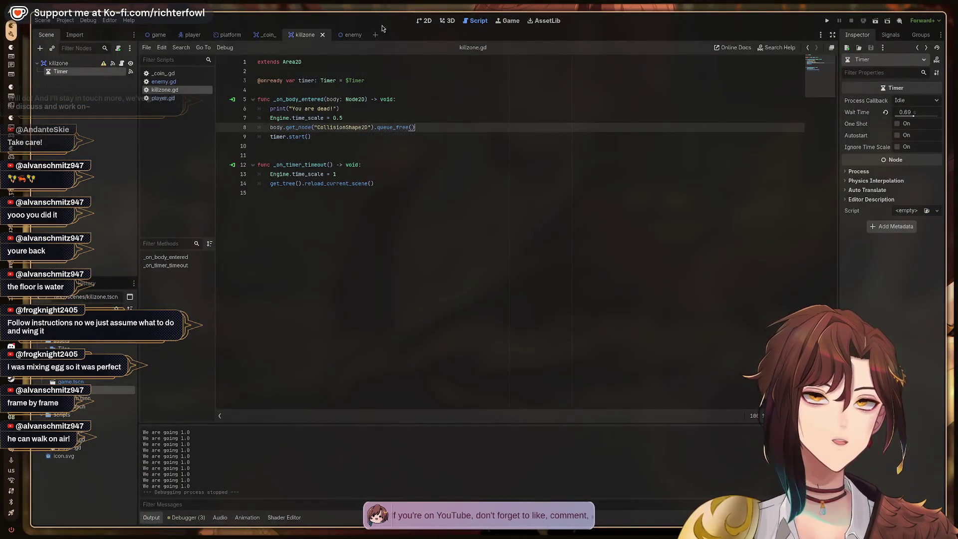
left_click(163, 35)
key("F5")
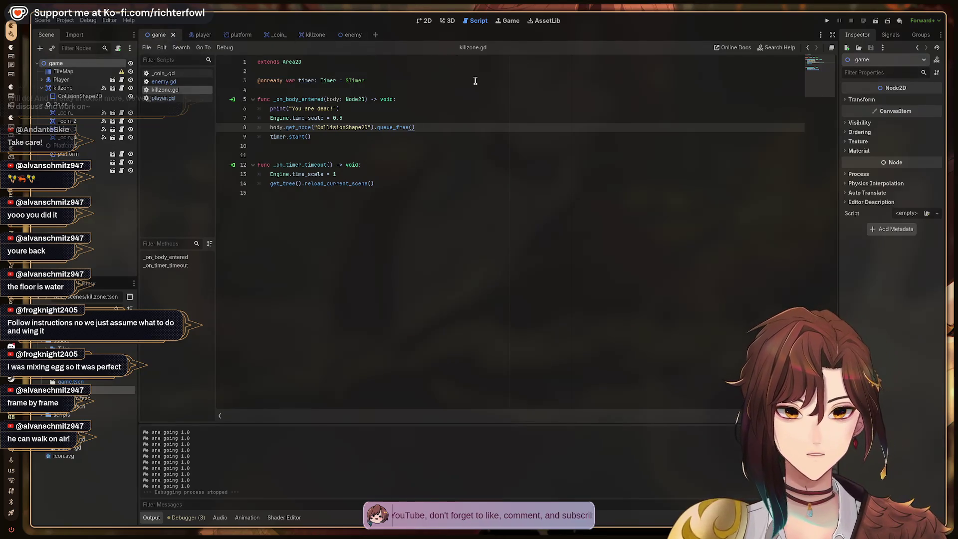
key("Right")
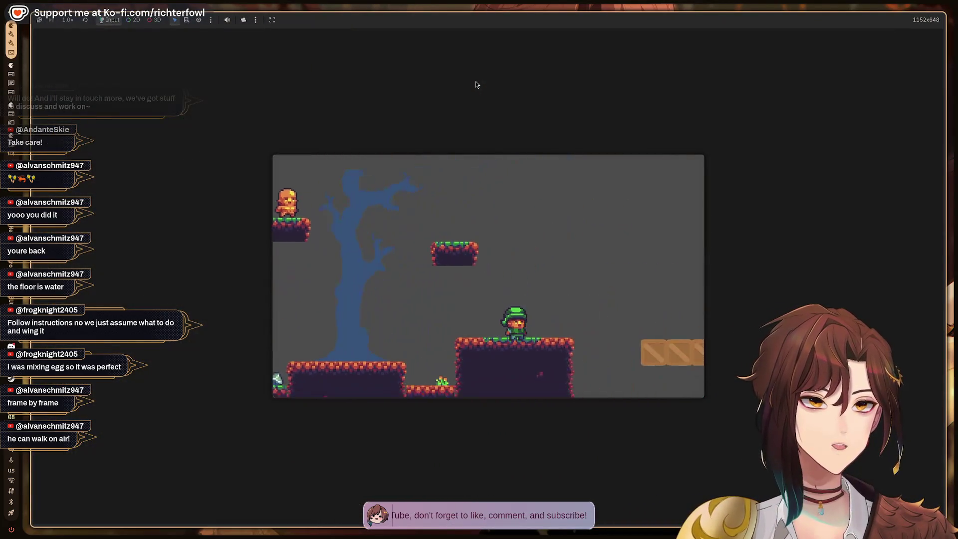
key("Right")
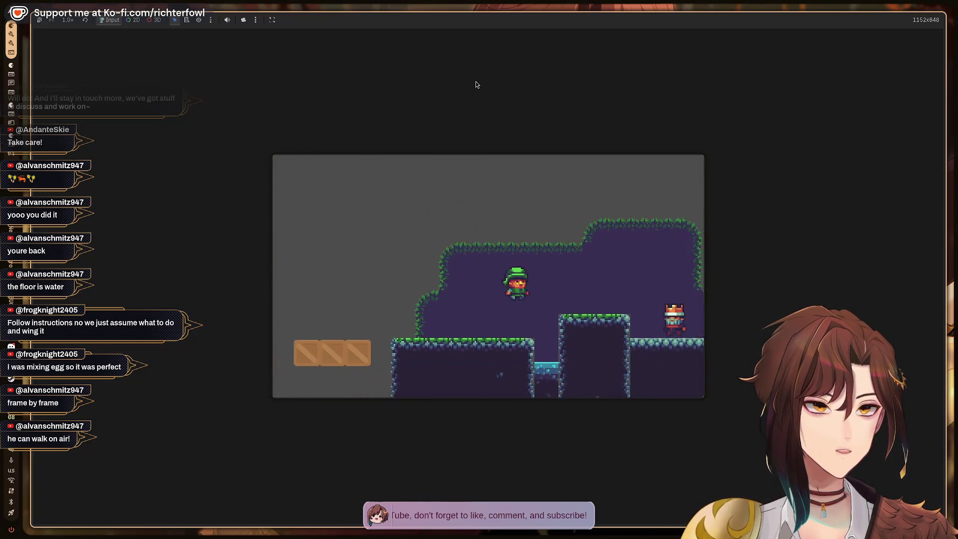
key("Right")
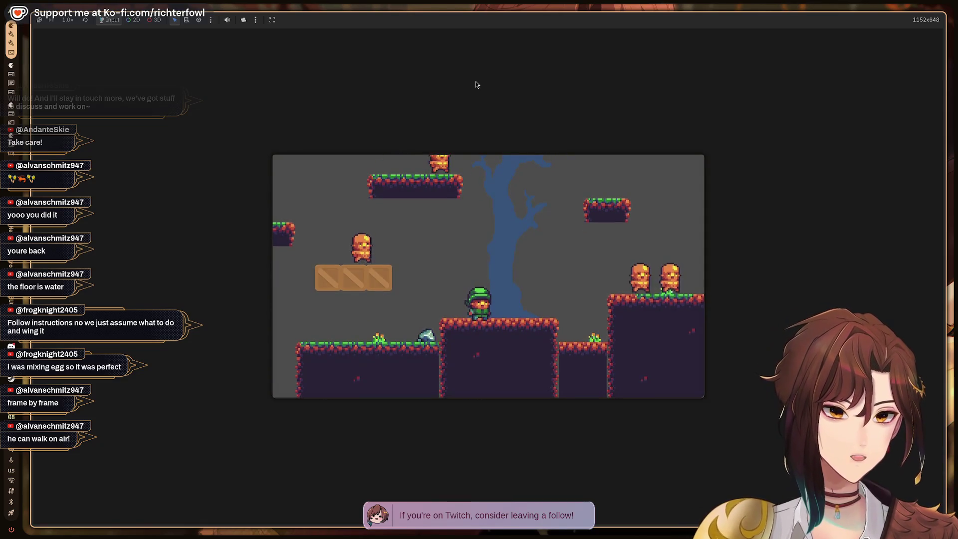
key("F8")
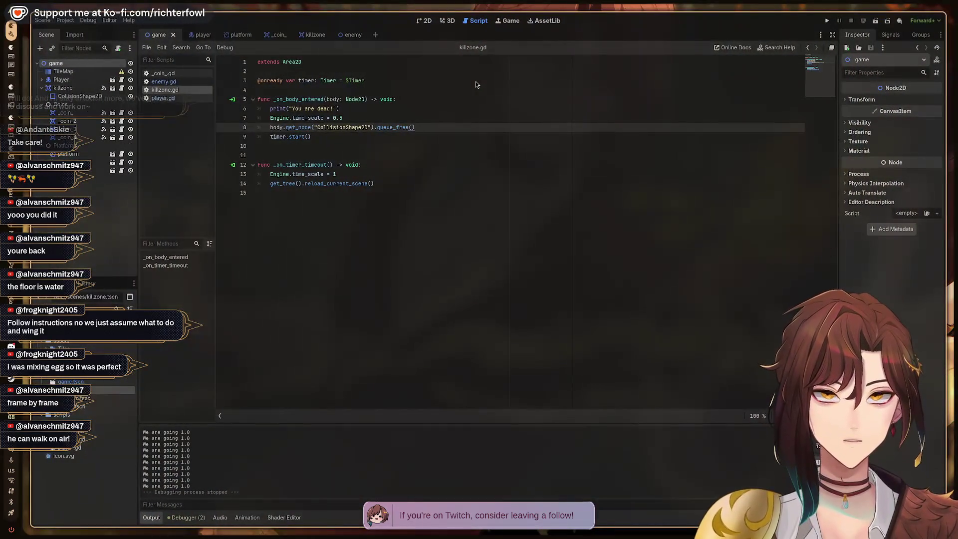
key("super+2")
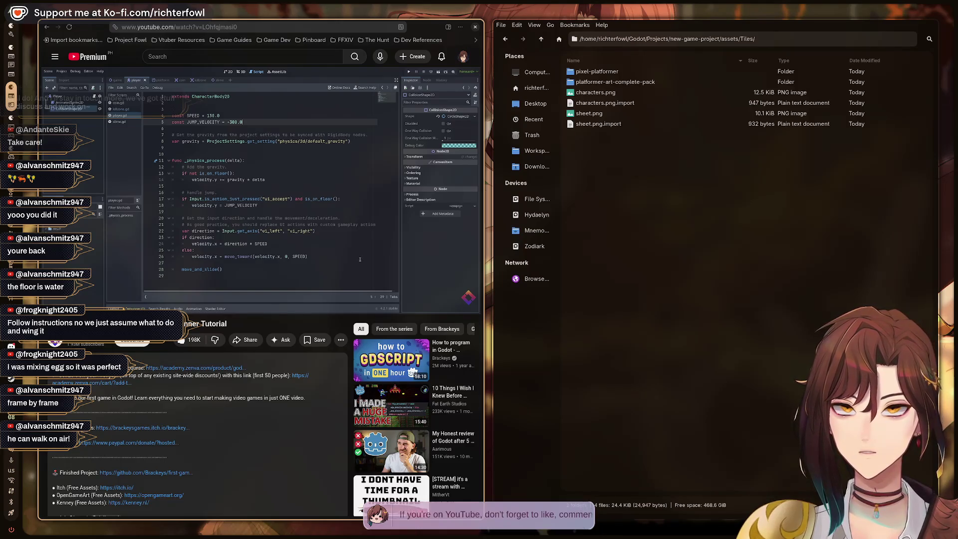
key("super+2")
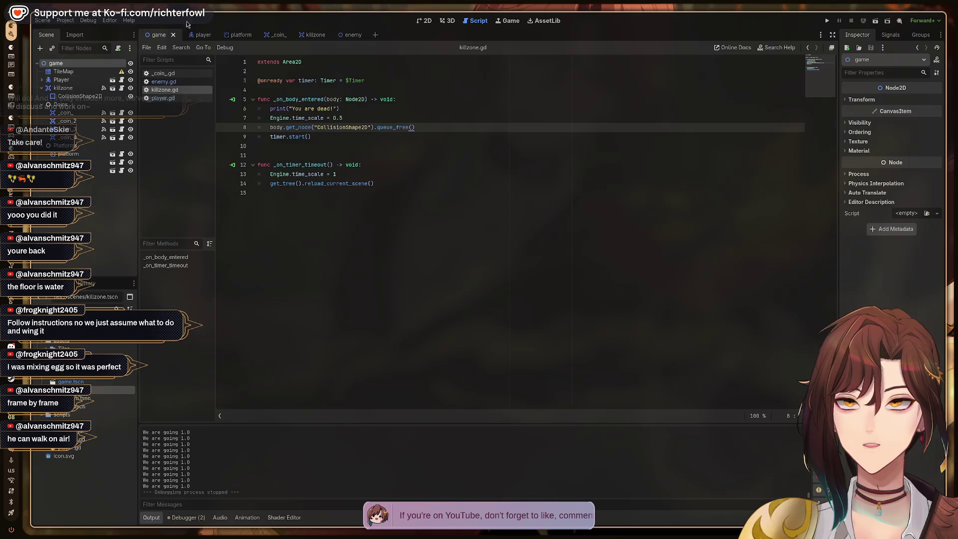
Step: Open player.gd and view the tutorial's move_left, jump and move_right Actions slide
left_click(159, 99)
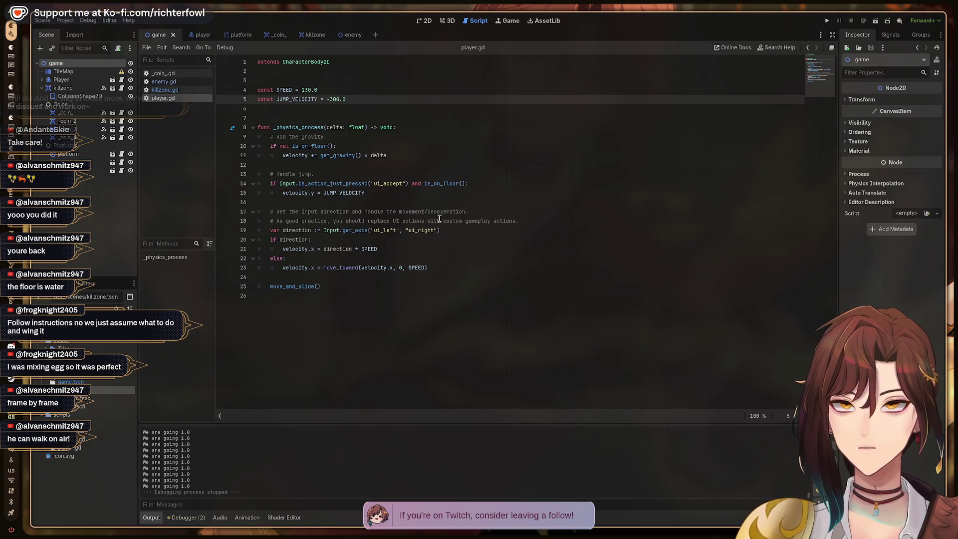
key("super+2")
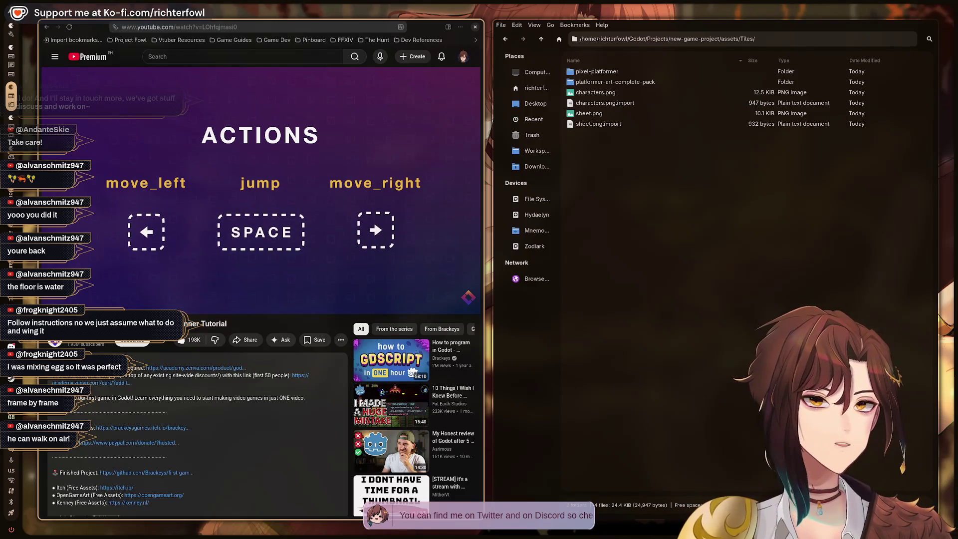
Step: Pause the tutorial and insert an empty line after the velocity assignment in player.gd
left_click(321, 231)
key("super+1")
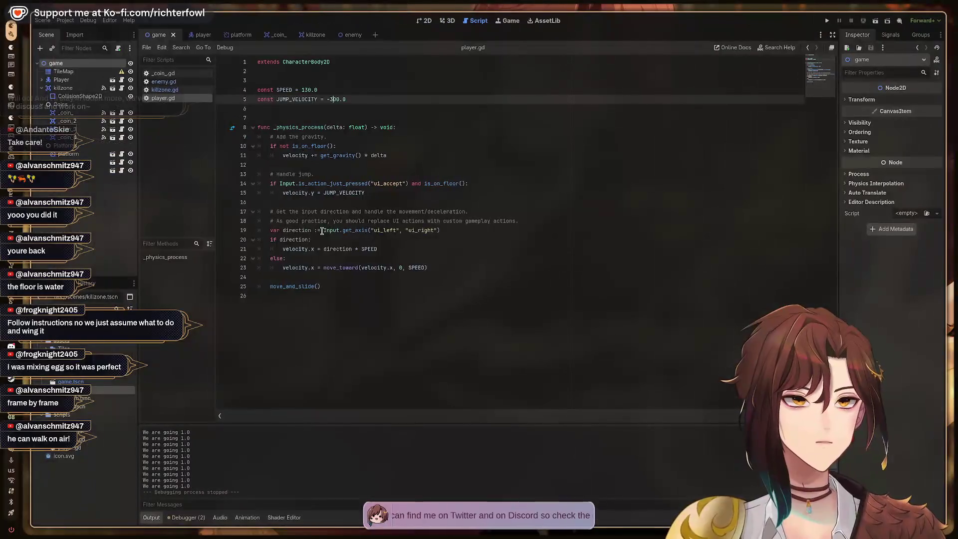
key("super+2")
key("super+1")
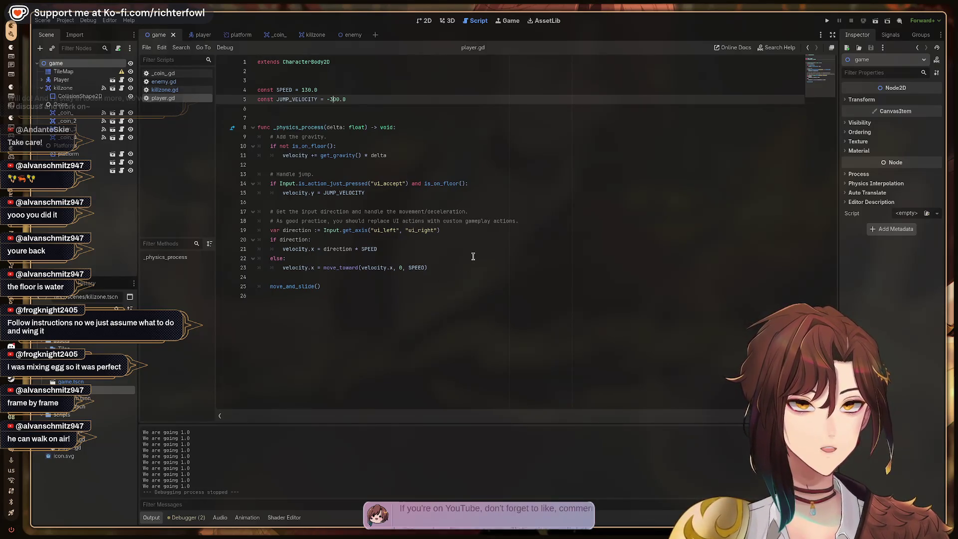
key("Down")
key("Down")
key("Down")
key("Up")
key("Up")
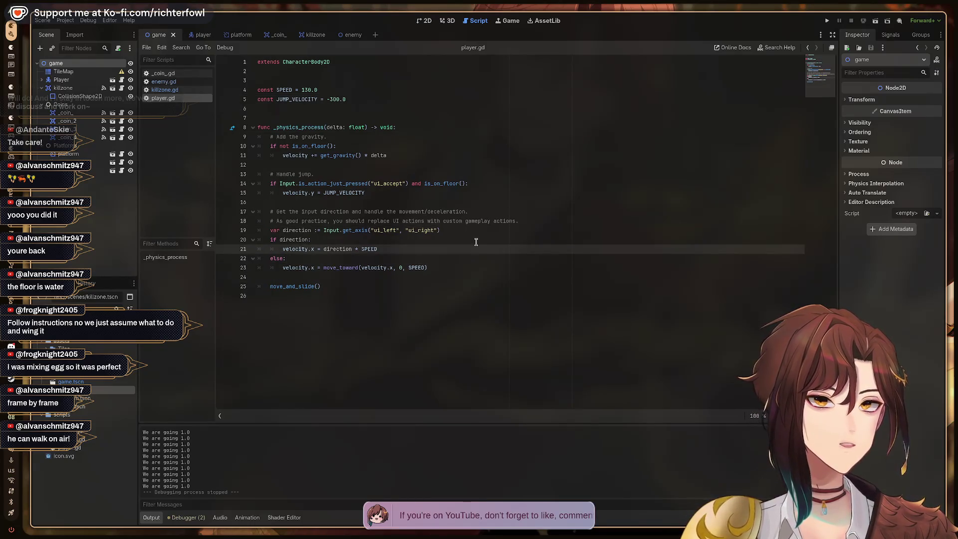
key("Down")
key("Down")
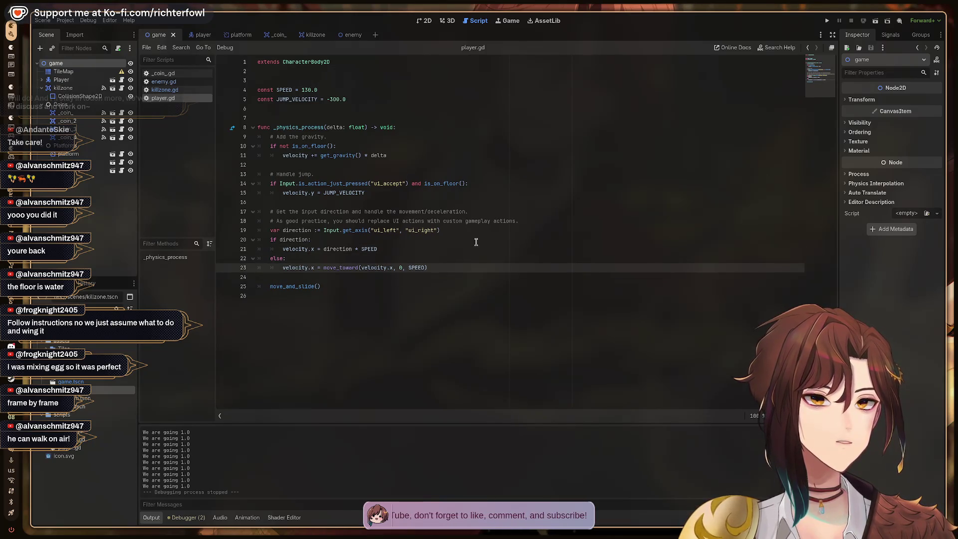
key("Up")
key("Up")
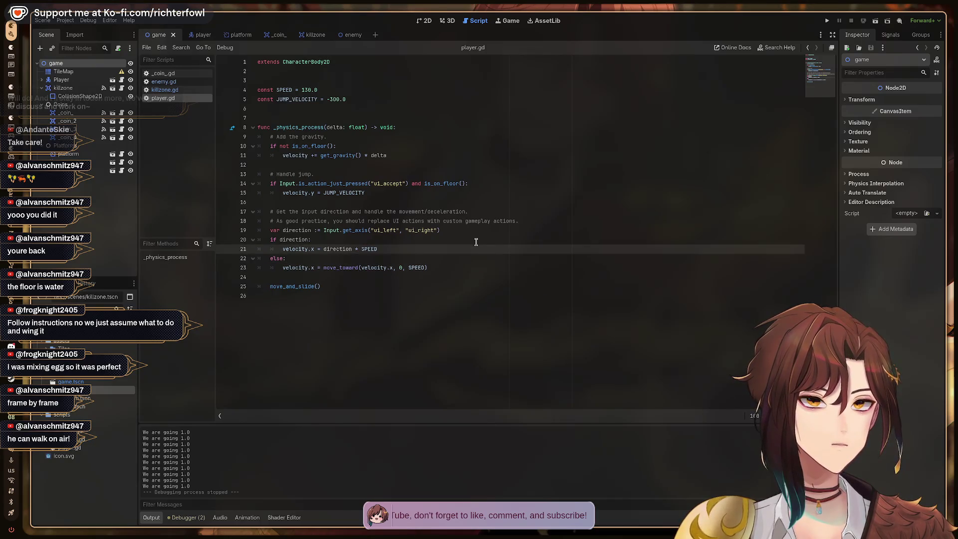
key("Down")
key("Down")
key("Up")
key("Up")
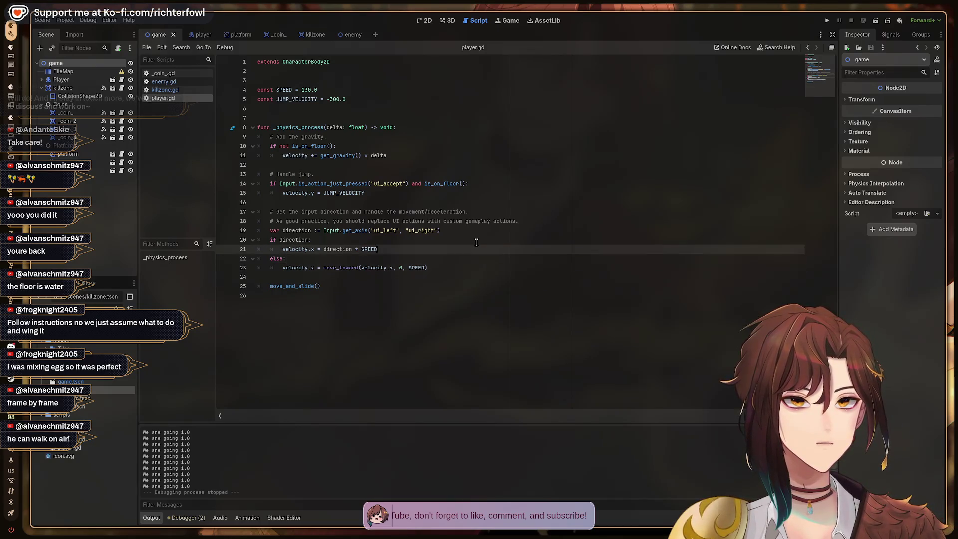
key("Return")
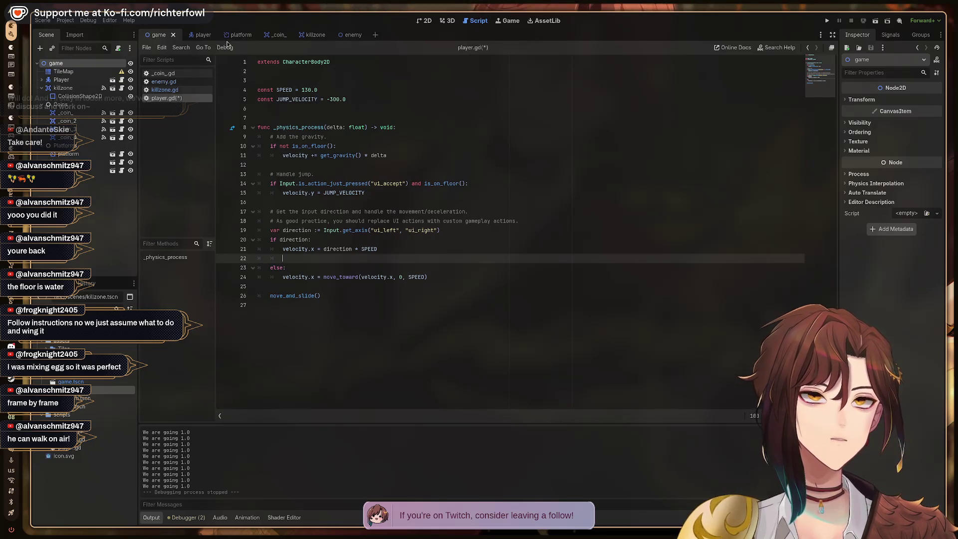
left_click(192, 35)
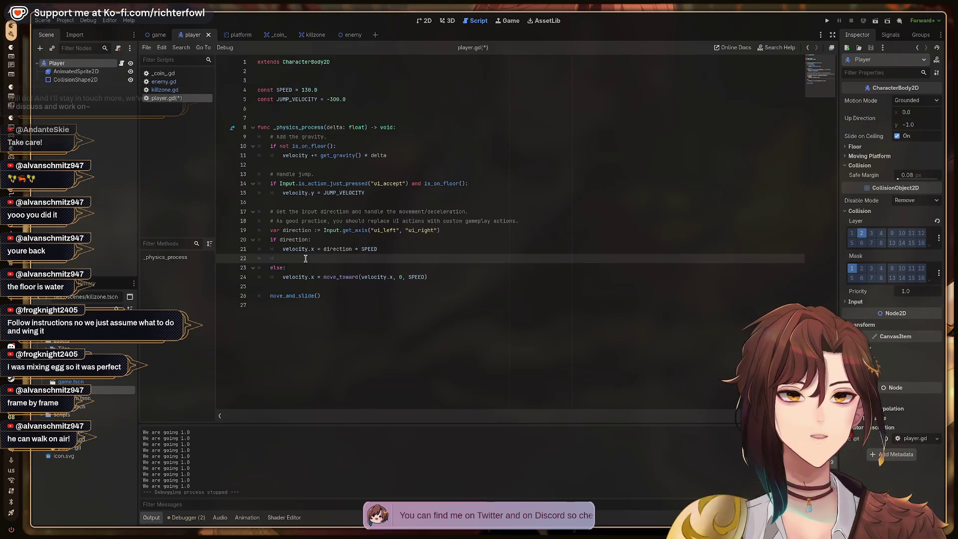
type("anima")
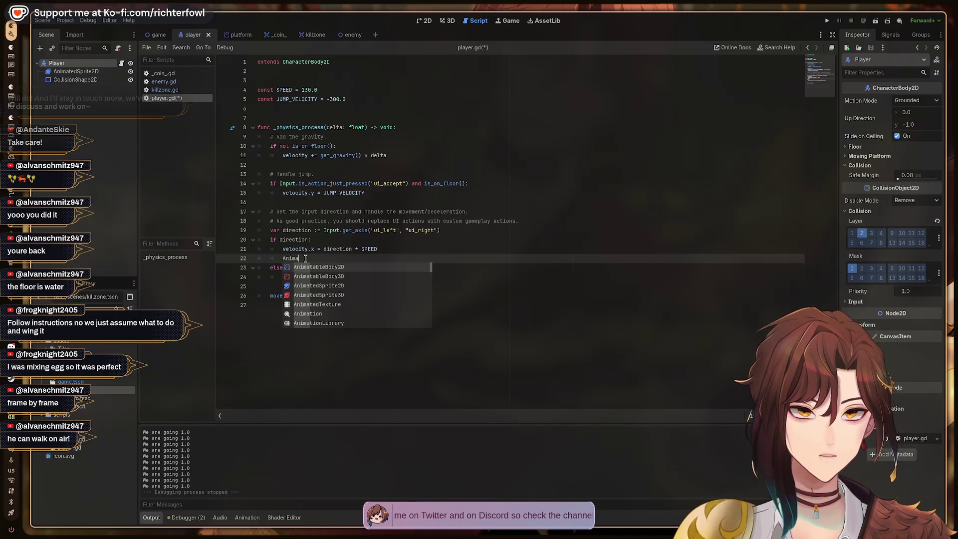
key("BackSpace")
key("BackSpace")
key("BackSpace")
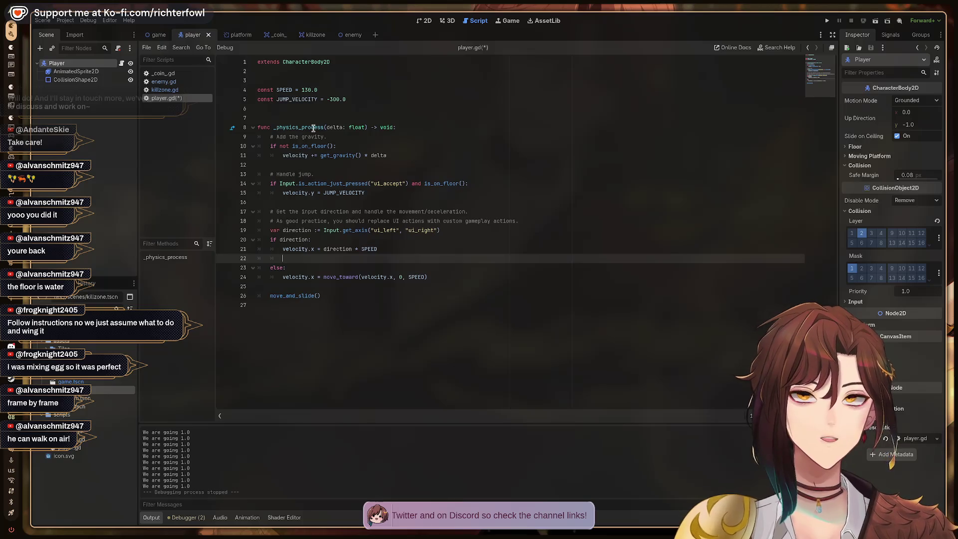
left_click_drag(73, 72, 269, 108)
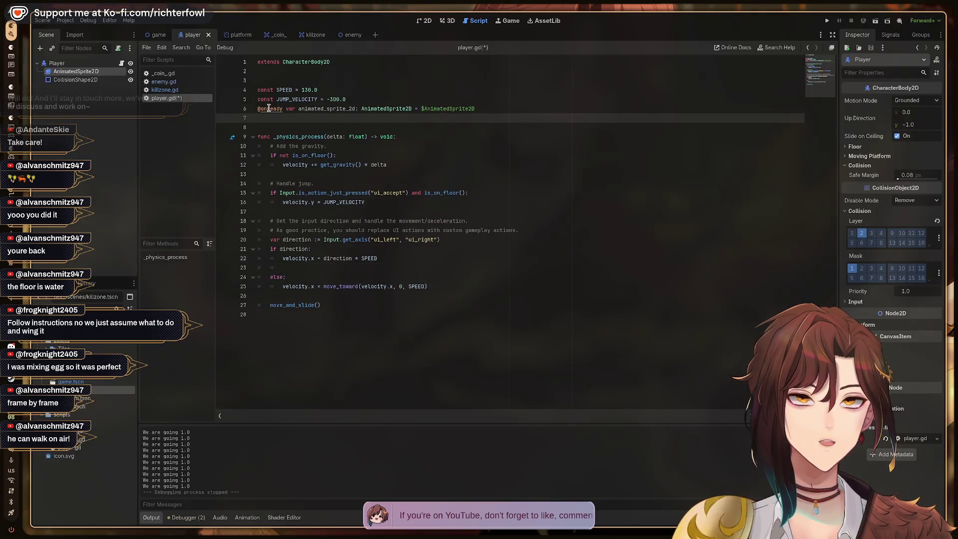
left_click(354, 109)
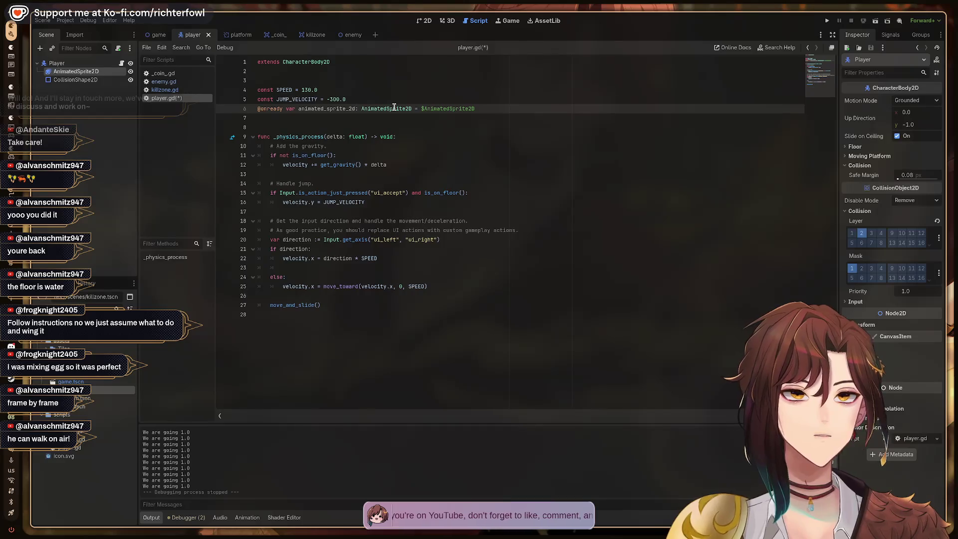
mouse_move(394, 107)
key("BackSpace")
key("BackSpace")
key("BackSpace")
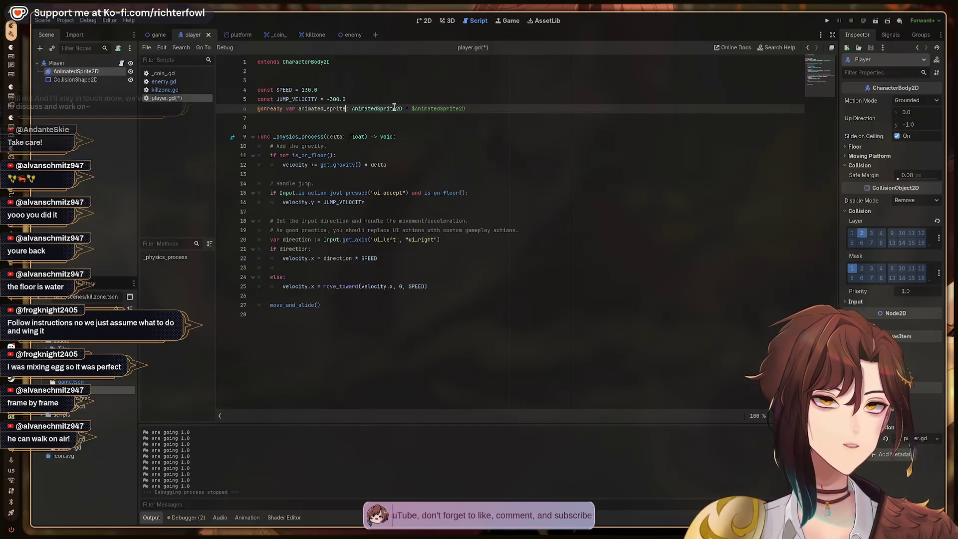
key("Down")
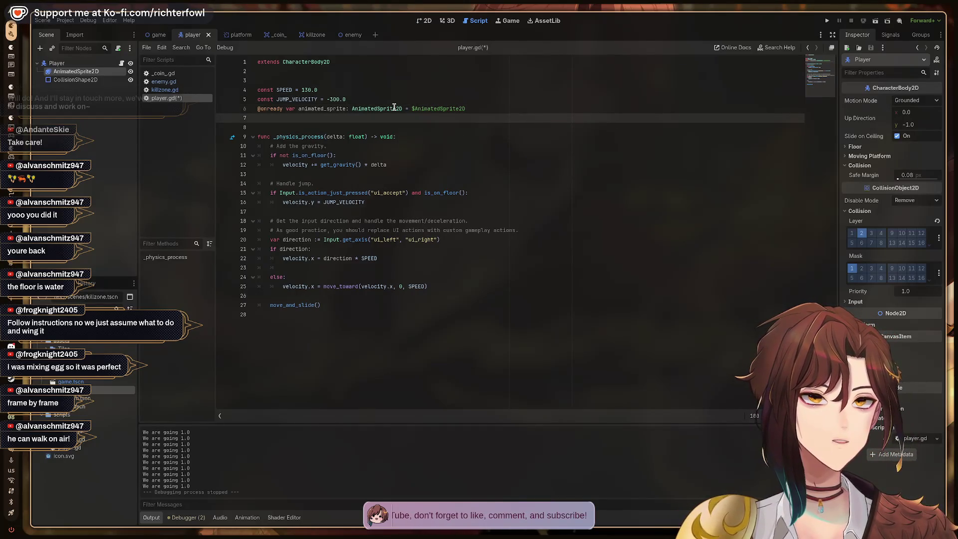
key("Down")
key("Down")
key("Down")
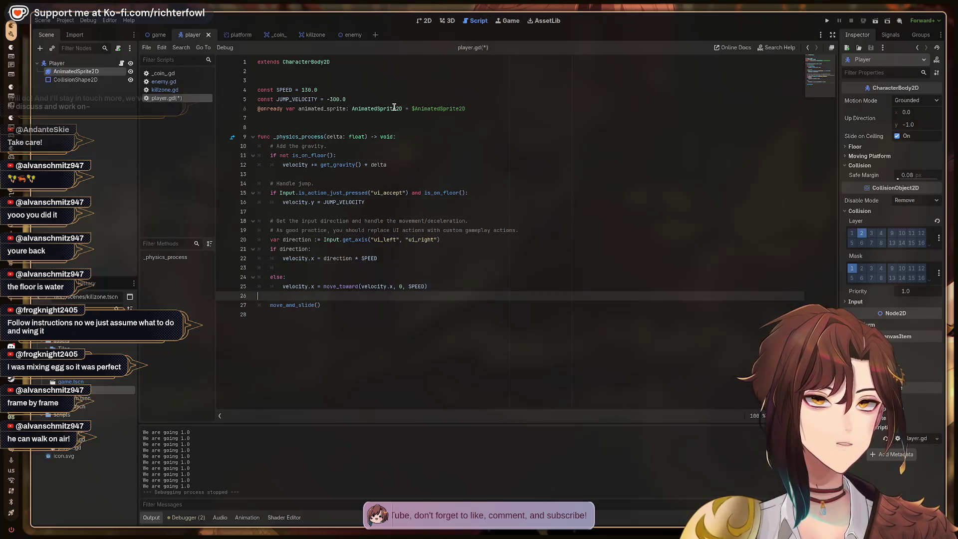
key("Up")
key("Up")
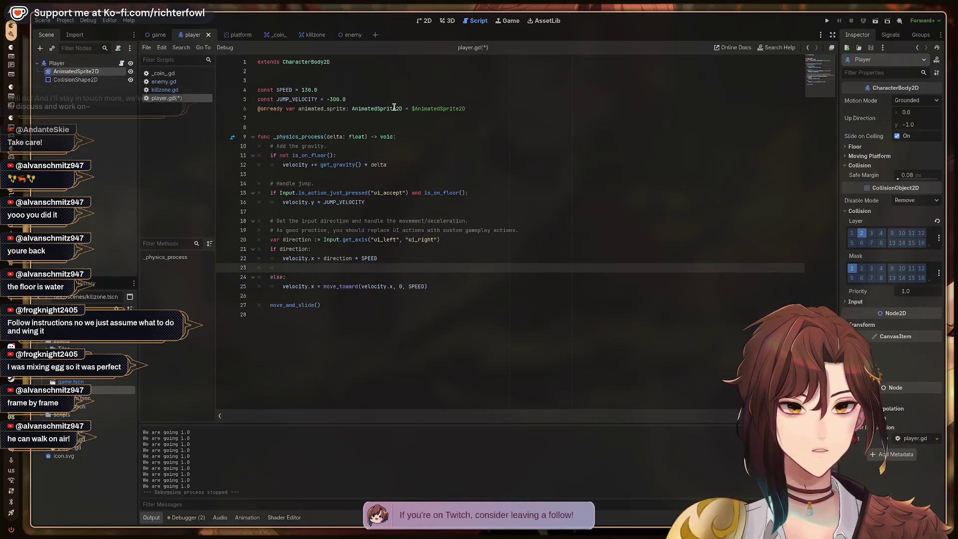
Step: Write 'animated_sprite.flip_h = false' under the 'if direction:' check
type("anima")
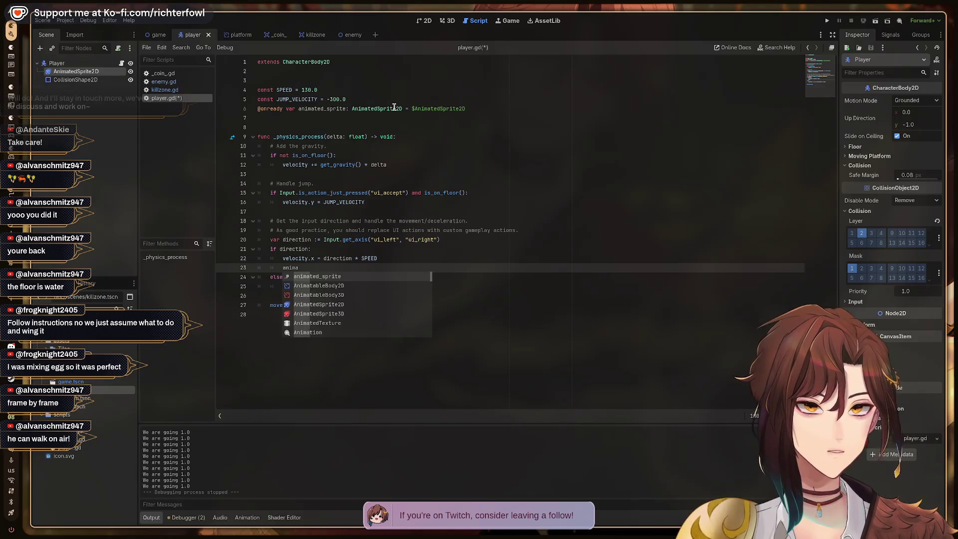
key("Escape")
key("ctrl+space")
key("Return")
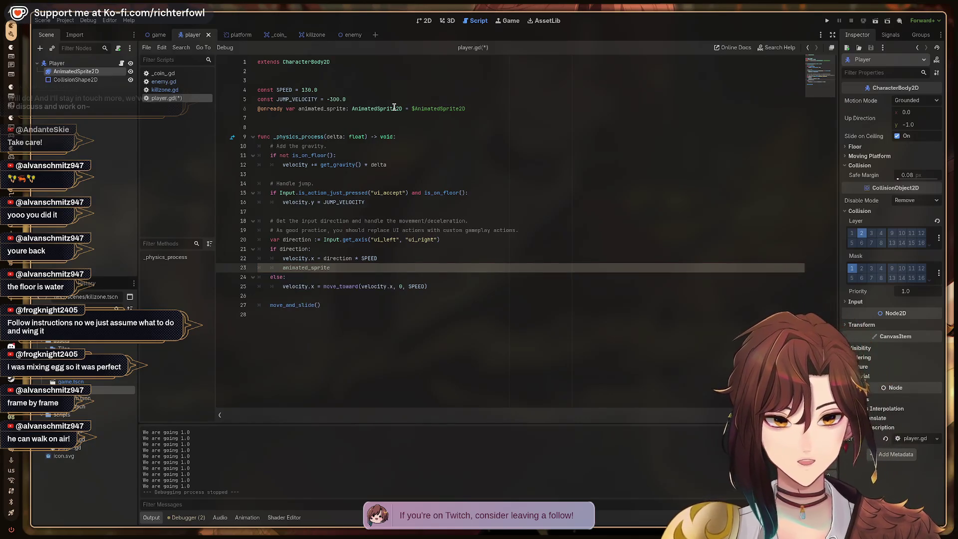
type(".fl")
key("Return")
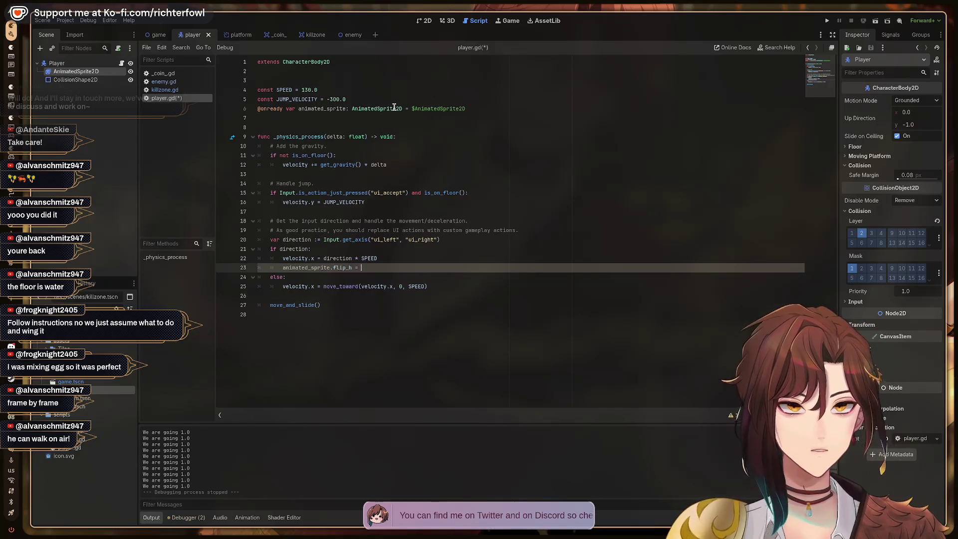
type("false")
key("Down")
key("Down")
Step: Write 'animated_sprite.flip_h = true' in the else branch and save player.gd
key("End")
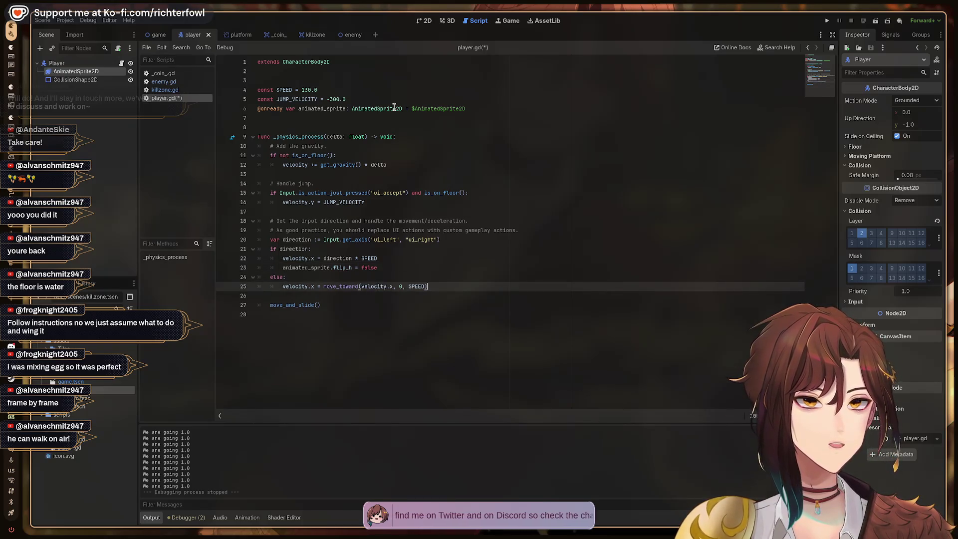
key("Return")
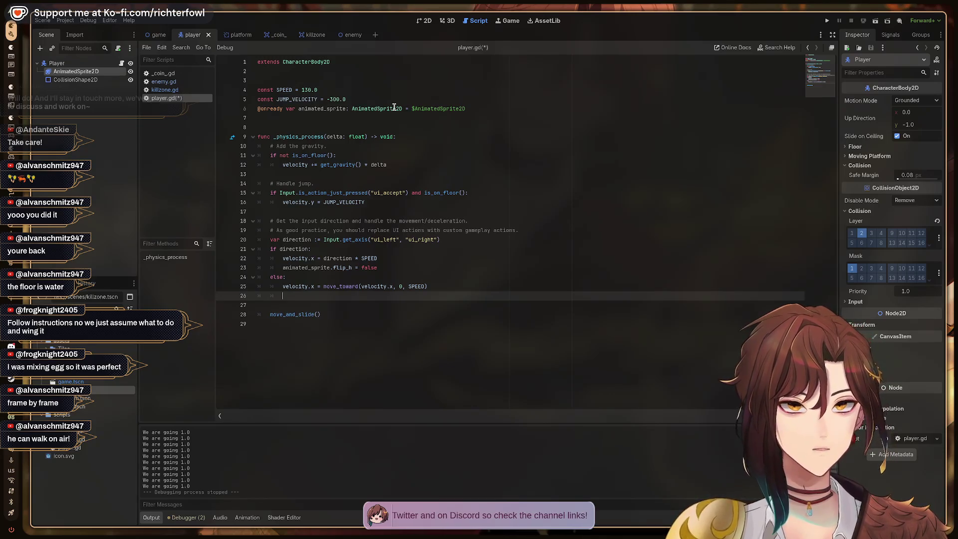
type("anima")
key("Return")
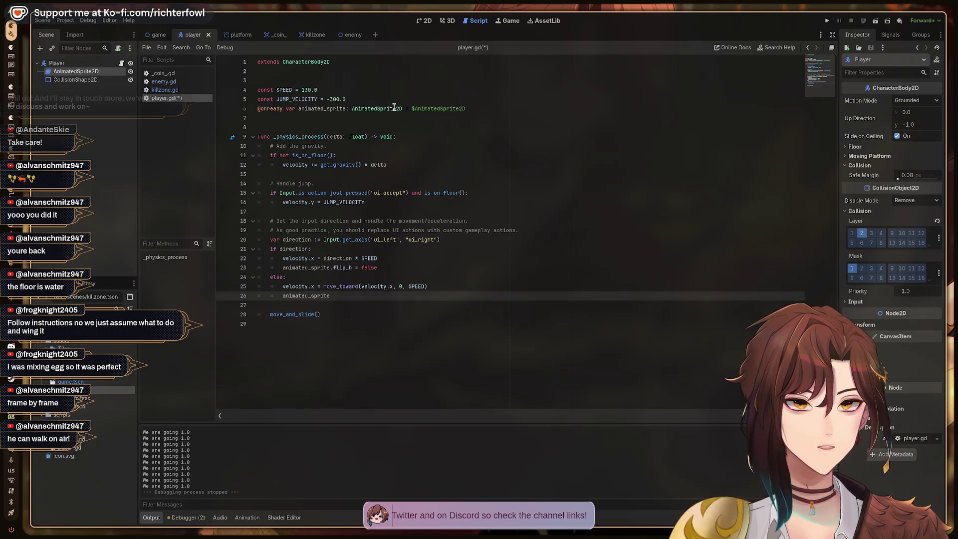
type(".fli")
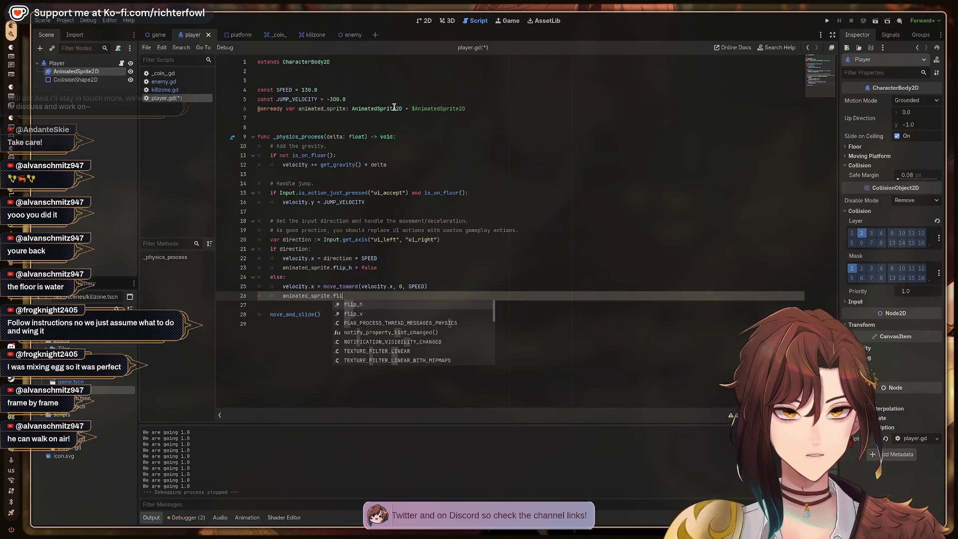
key("Return")
type("= true")
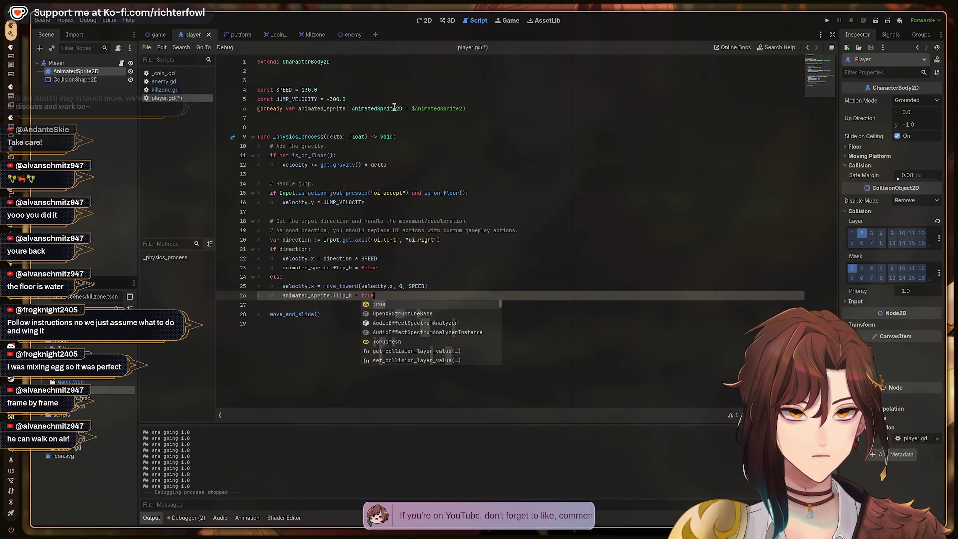
key("Return")
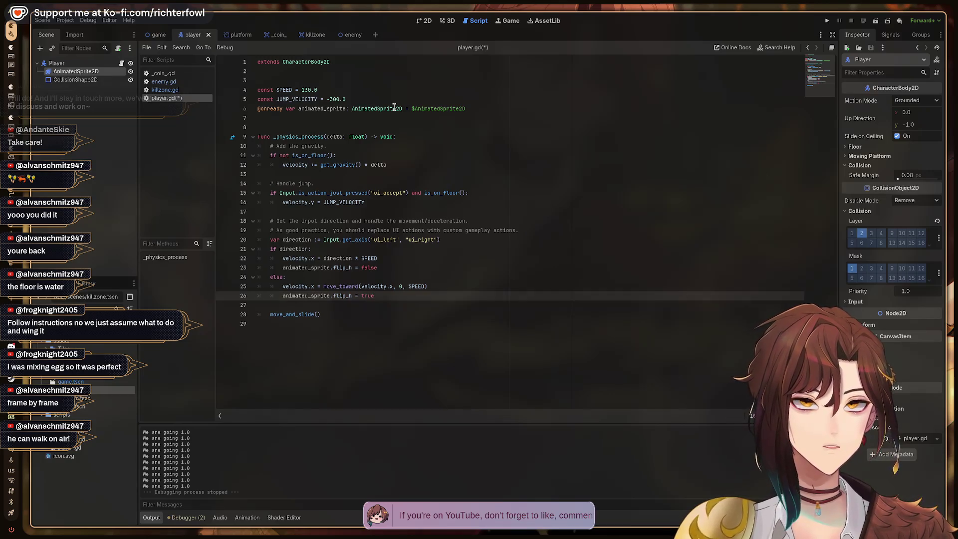
key("ctrl+s")
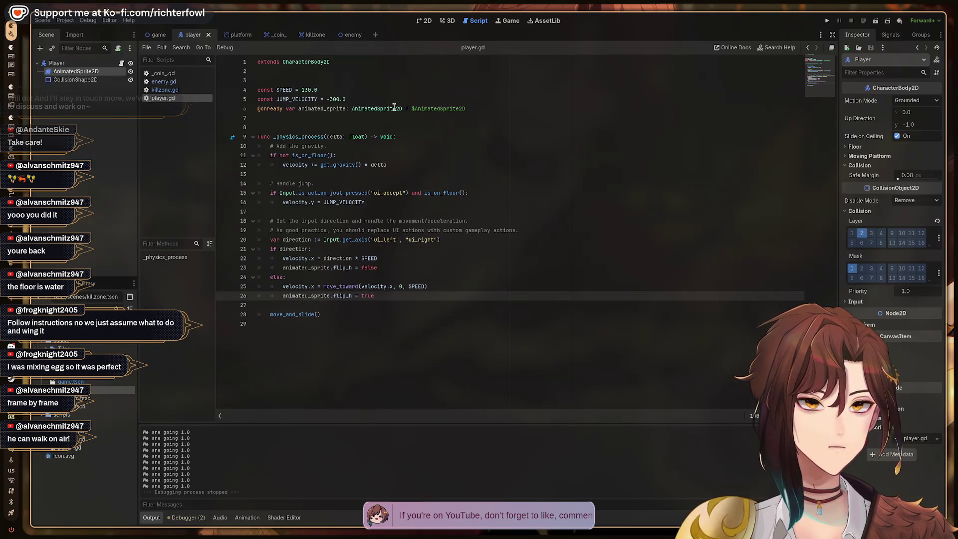
left_click(159, 36)
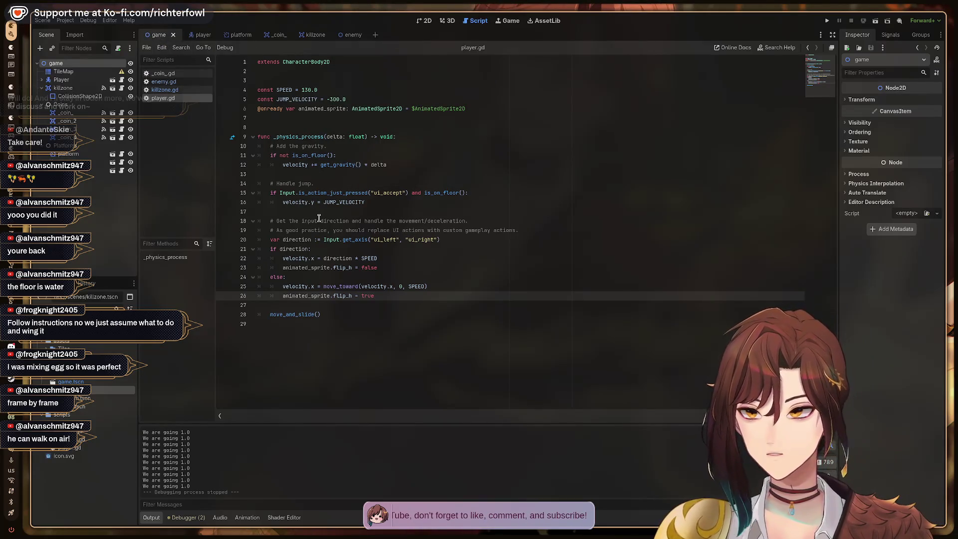
key("F5")
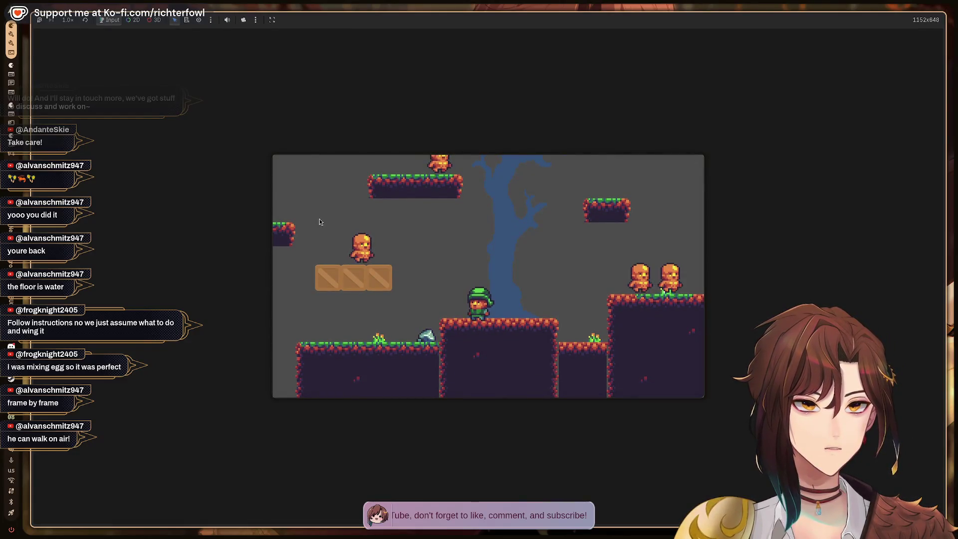
key("Right")
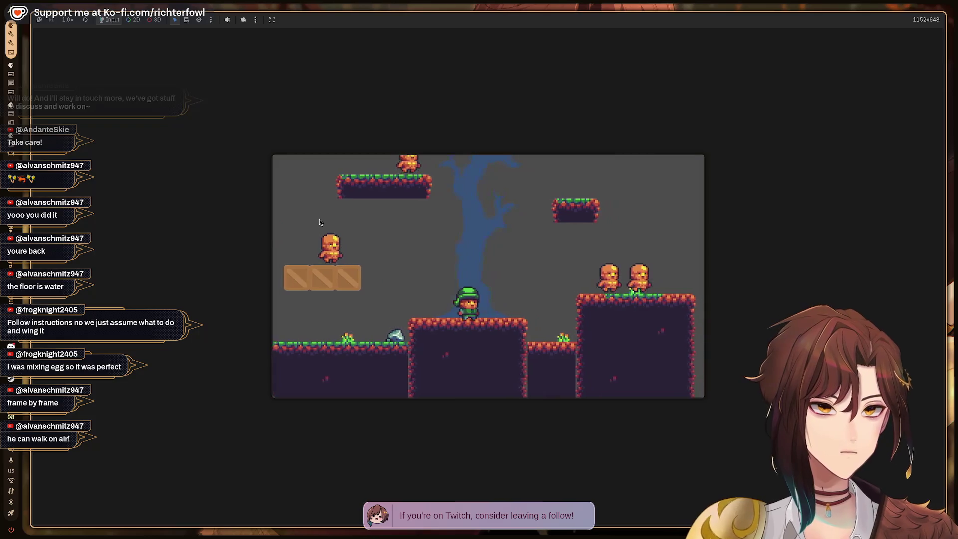
key("Left")
key("Right")
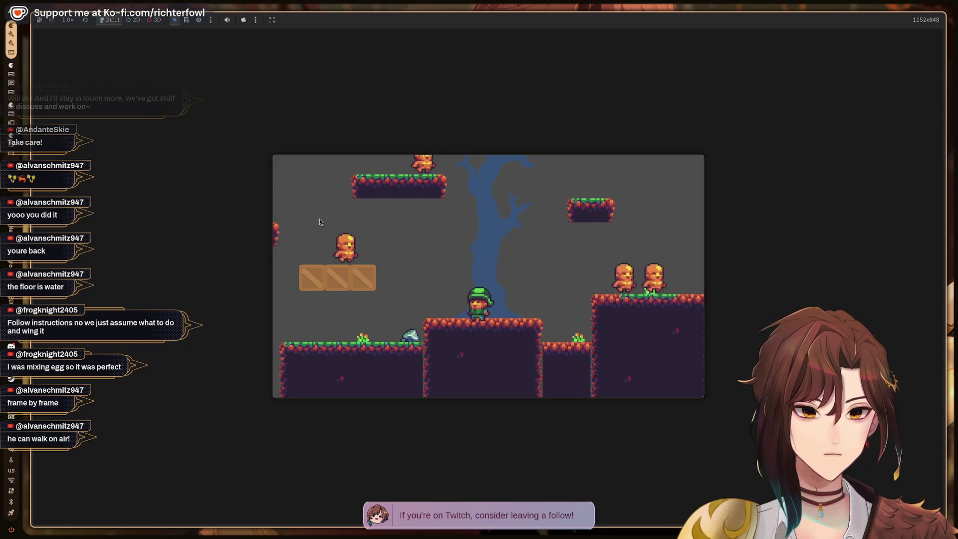
key("F8")
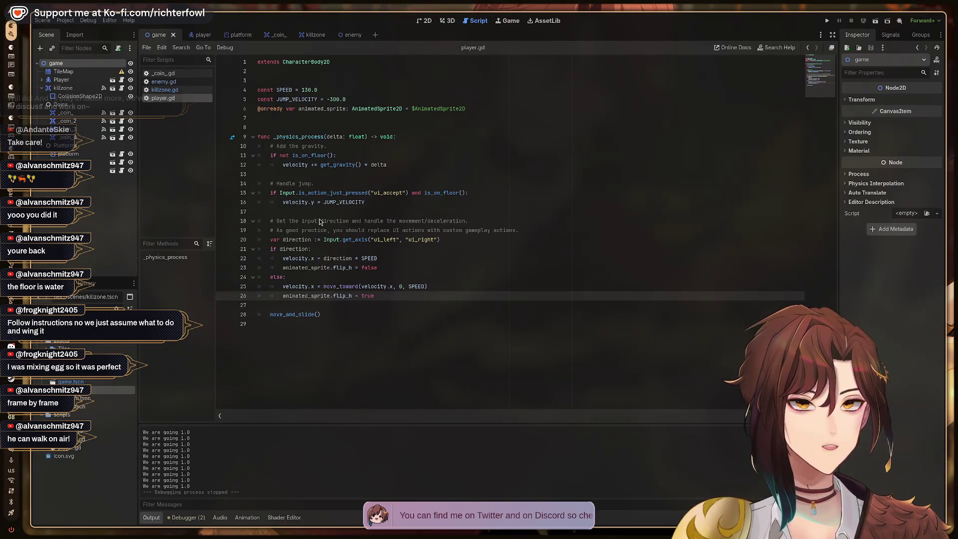
Step: Review the direction input lines, then watch the tutorial until 55:46 on custom input actions
key("Up")
key("Up")
key("Up")
key("Up")
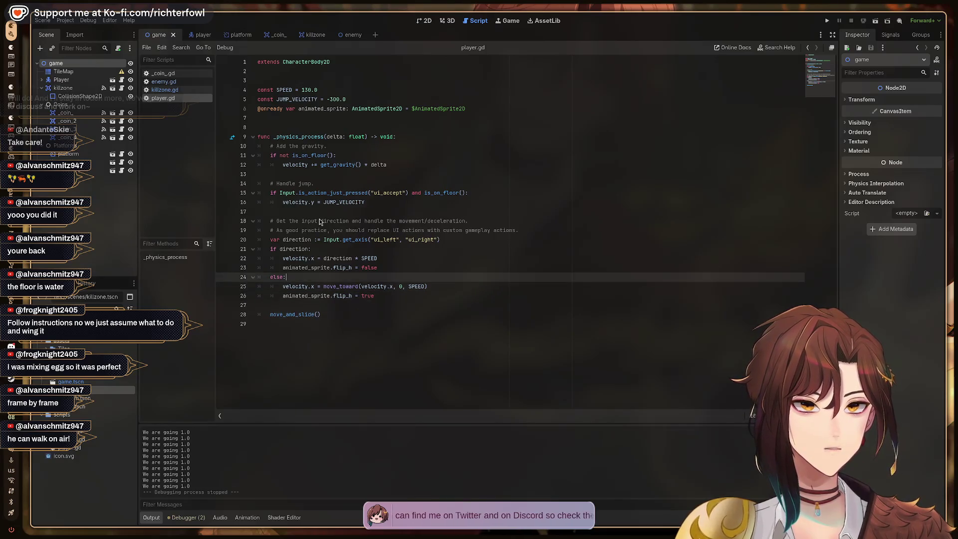
key("Down")
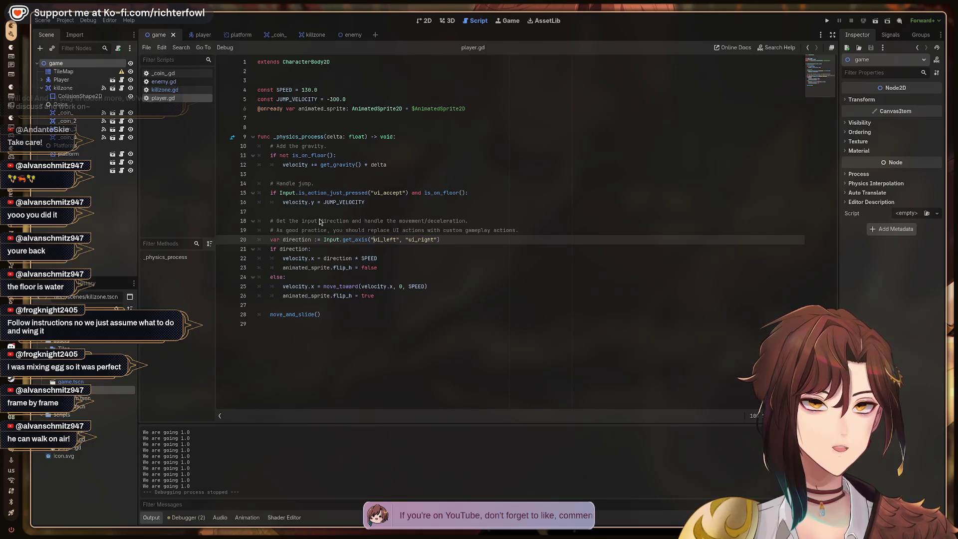
key("ctrl+alt+Right")
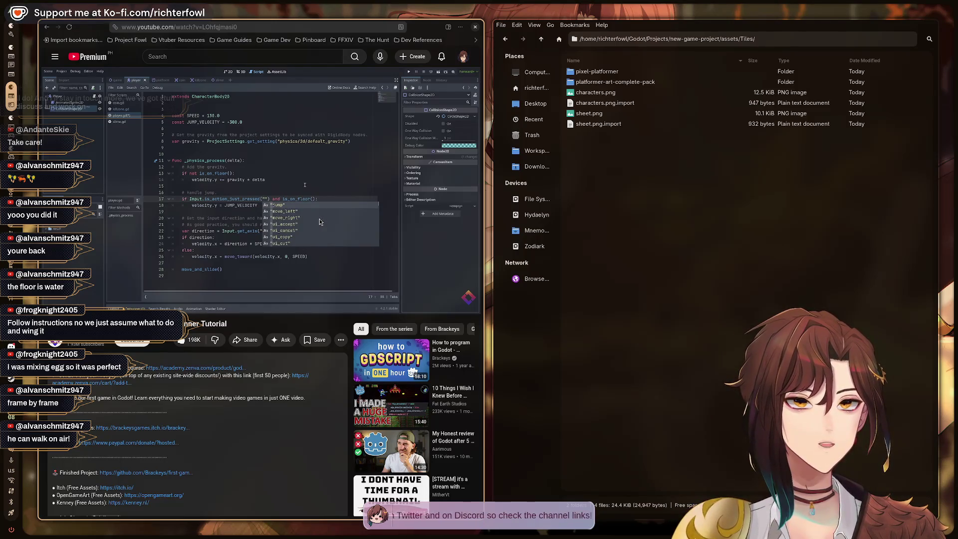
left_click(320, 221)
Step: Return to the Godot editor and open the Project menu
key("super+2")
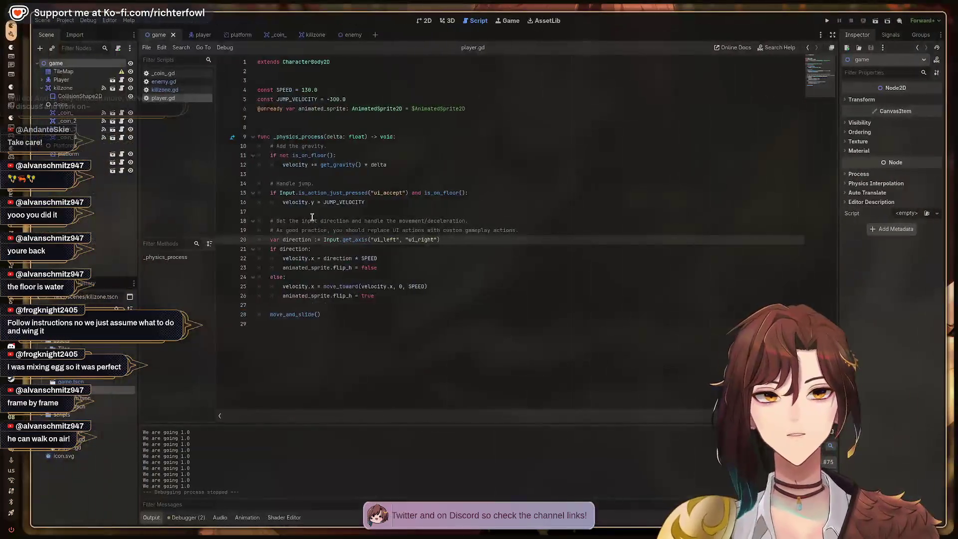
key("super+1")
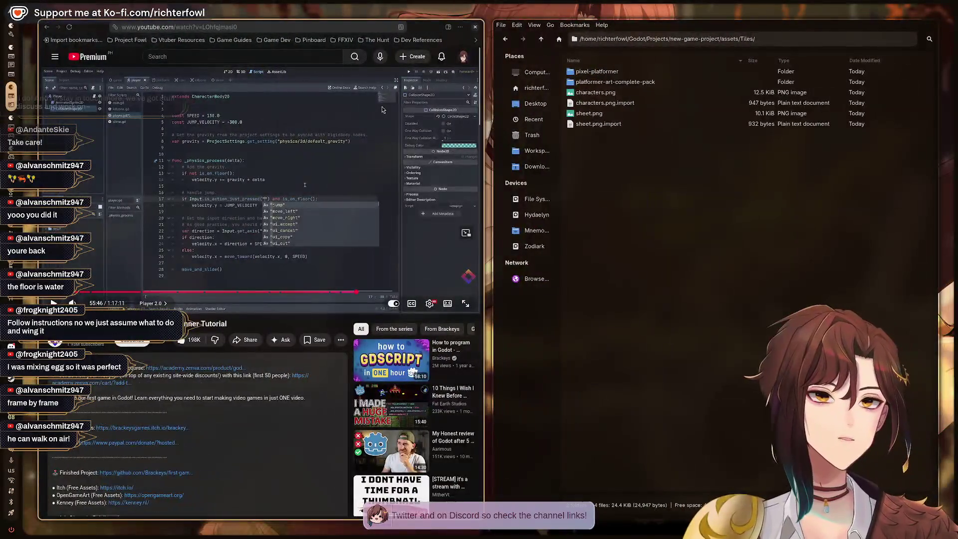
key("super+2")
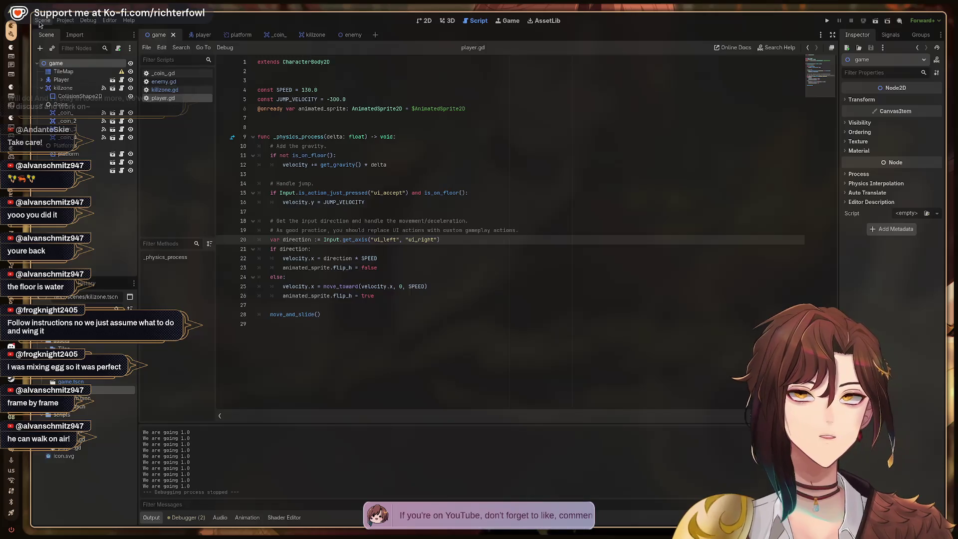
left_click(66, 20)
Step: Create jump, move left and move right actions in the Project Settings Input Map
left_click(84, 32)
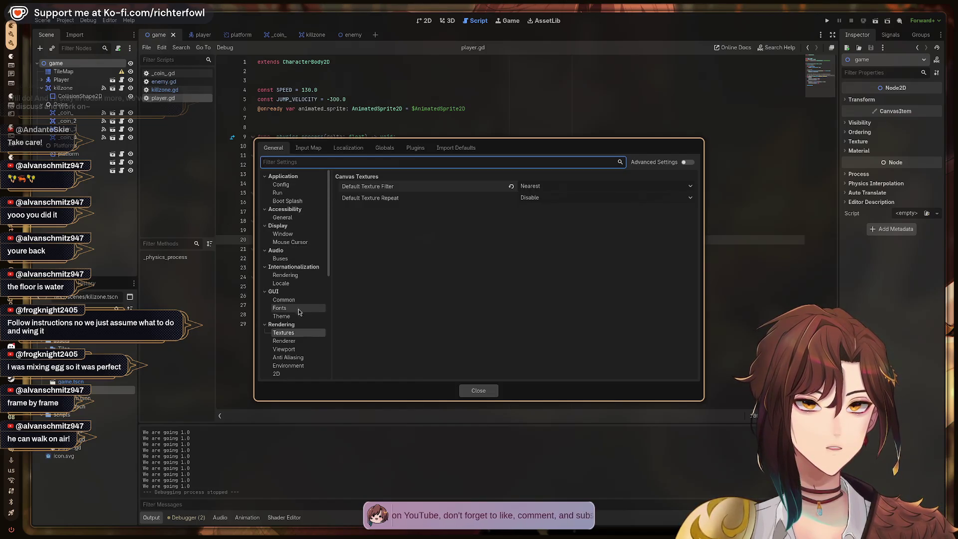
left_click(309, 149)
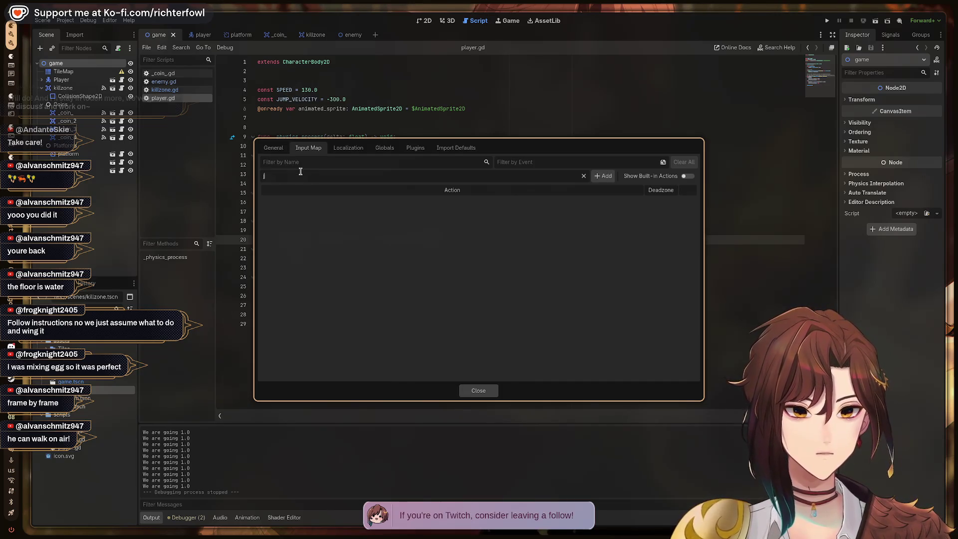
type("jump")
key("Return")
type("move left")
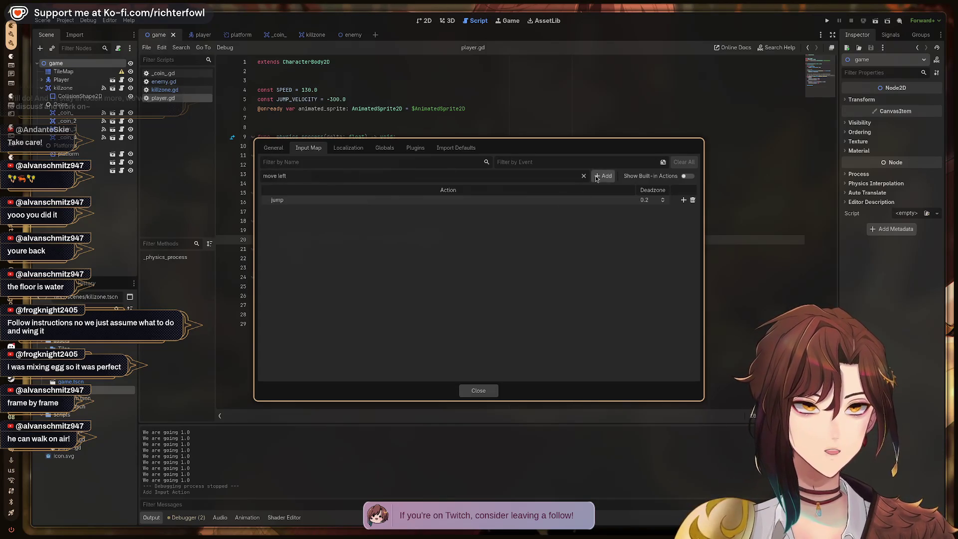
left_click(596, 178)
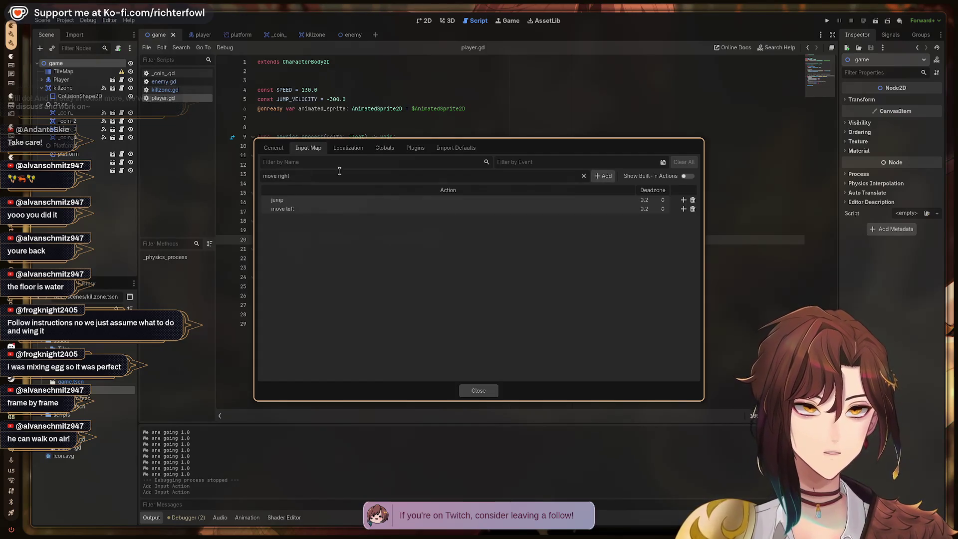
left_click(604, 179)
Step: Bind Space to jump, and A and Left to move left
left_click(683, 200)
key("space")
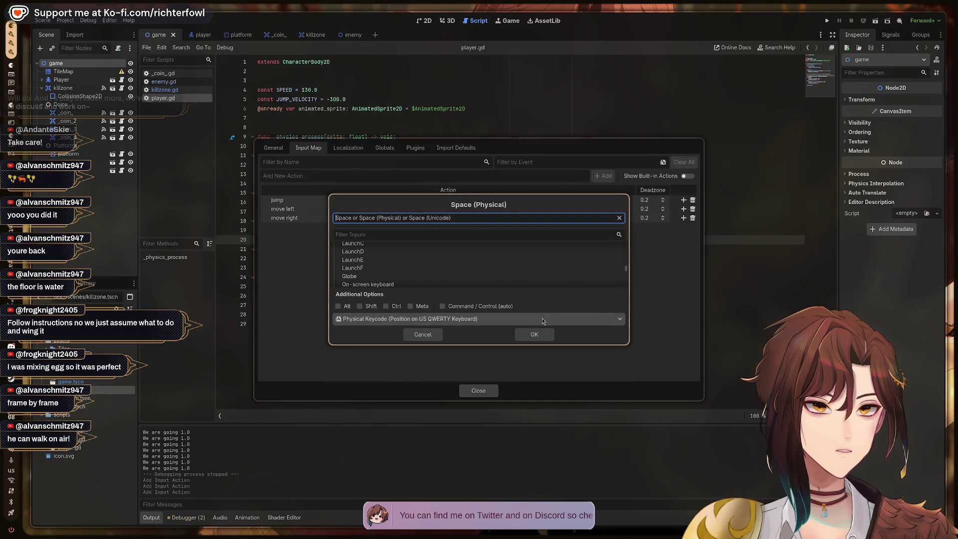
left_click(536, 334)
left_click(684, 218)
key("a")
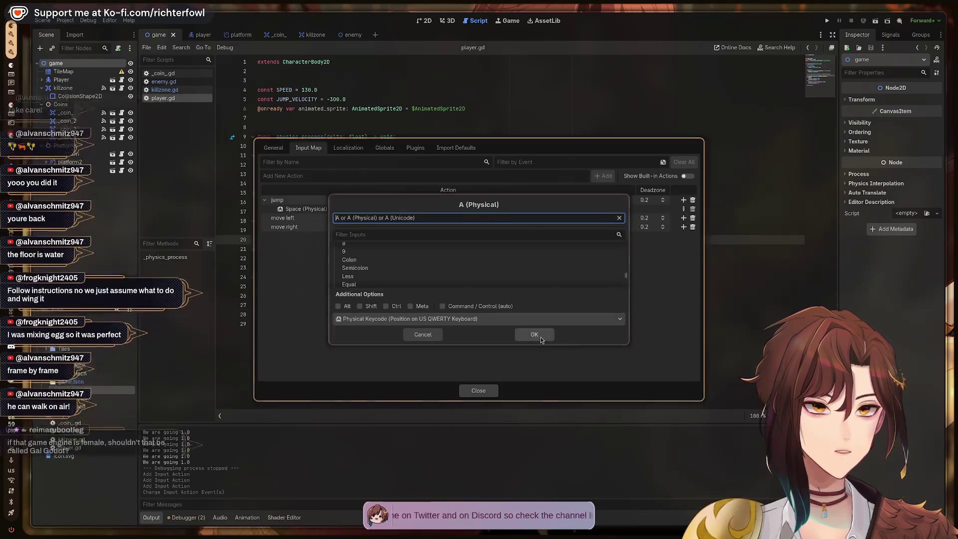
left_click(534, 334)
left_click(683, 219)
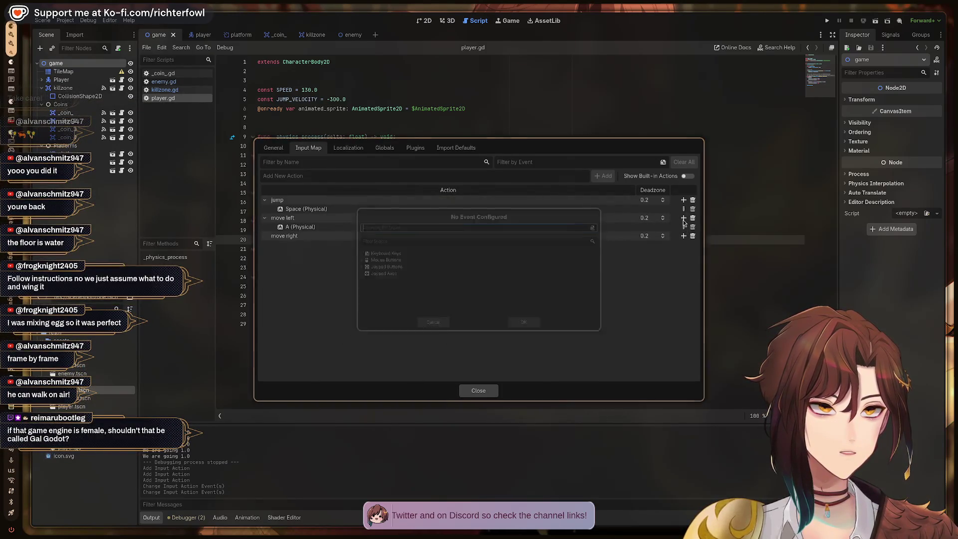
key("Left")
left_click(530, 334)
Step: Bind D and Right to move right, then close Project Settings
left_click(683, 245)
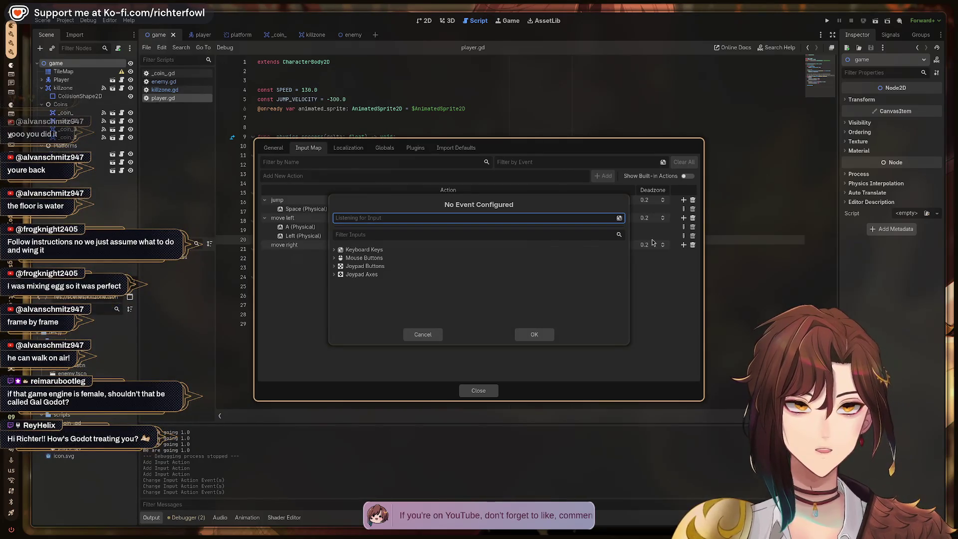
key("d")
left_click(527, 335)
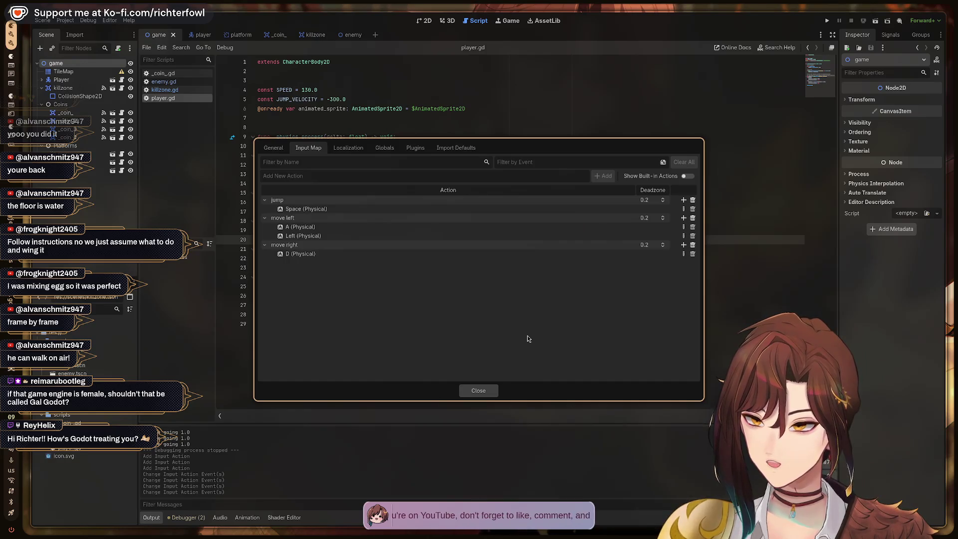
left_click(683, 245)
key("Right")
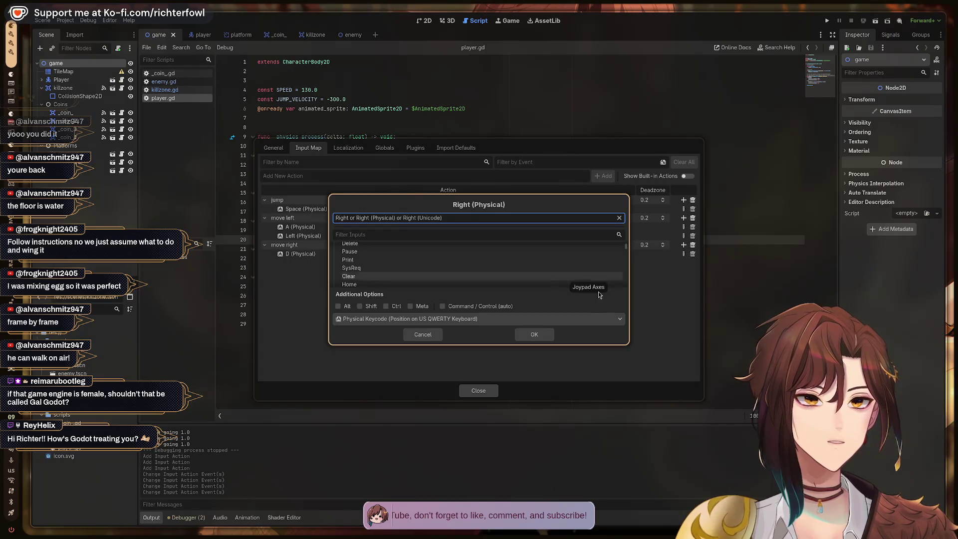
left_click(541, 337)
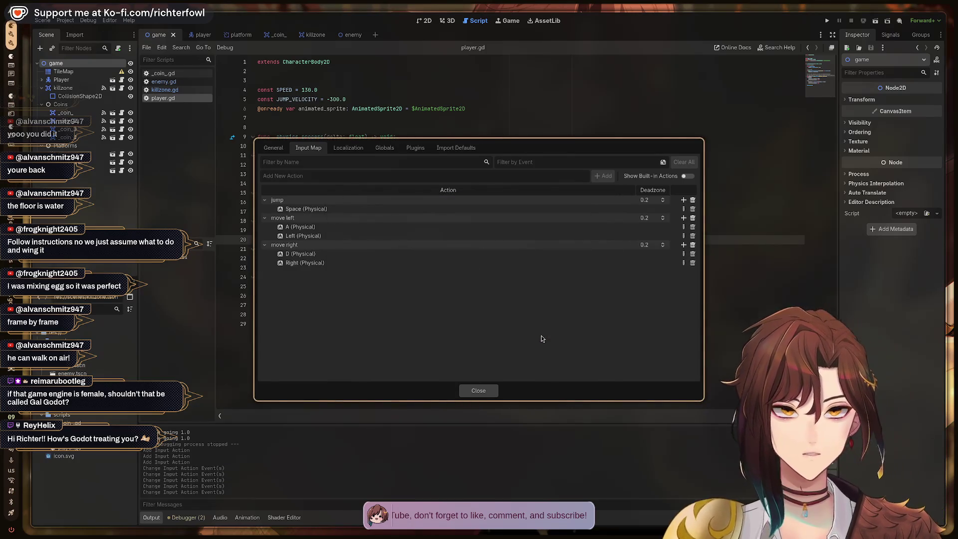
left_click(478, 390)
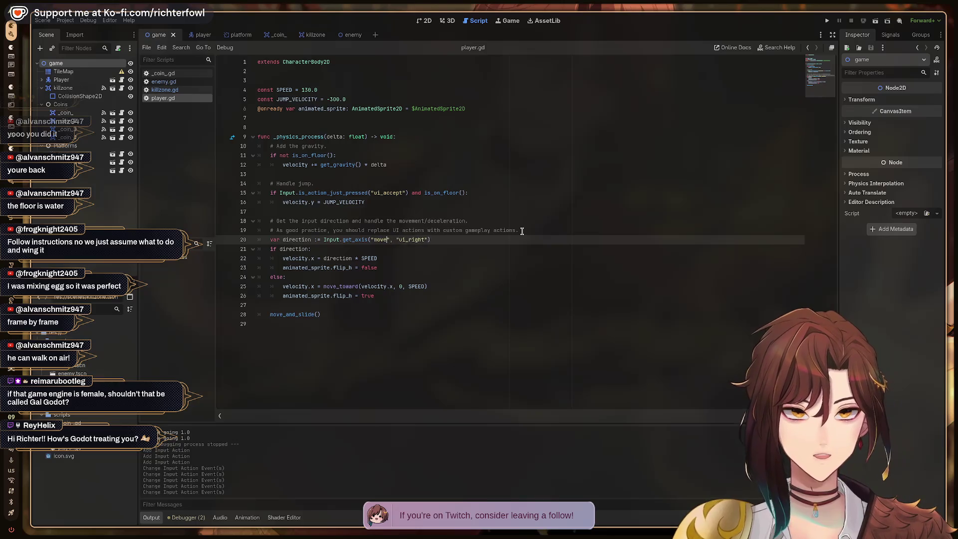
type("left")
Step: Change the get_axis arguments in player.gd to "move left" and "move right"
key("Return")
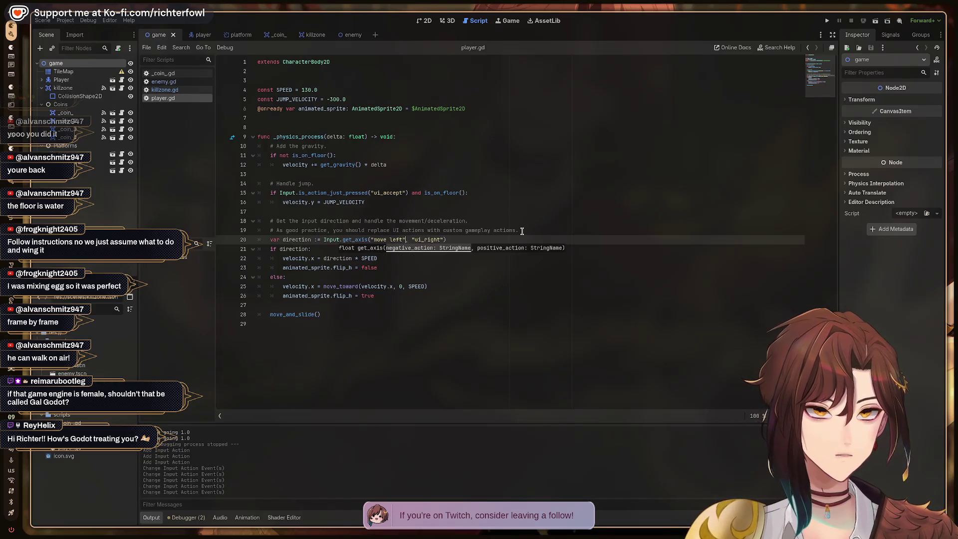
key("shift+End")
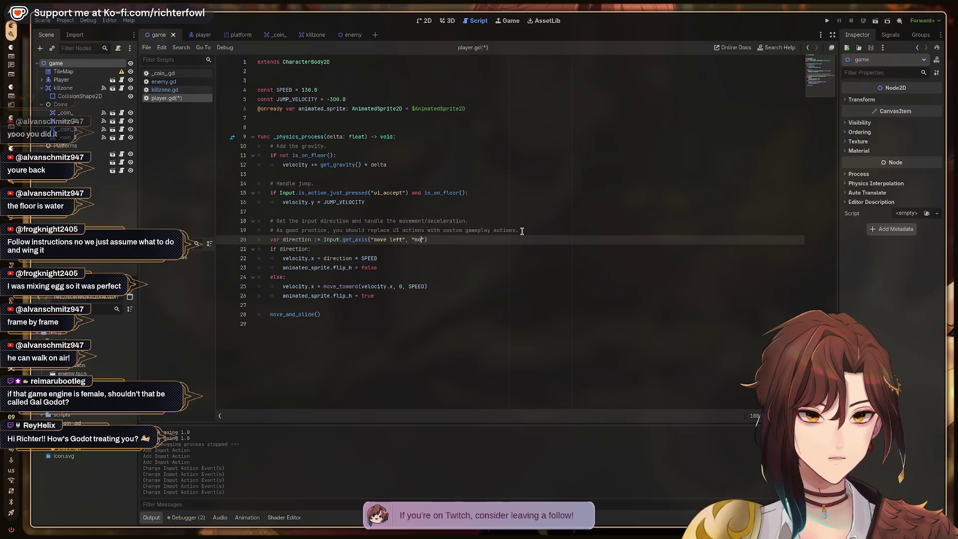
type("ve")
key("Down")
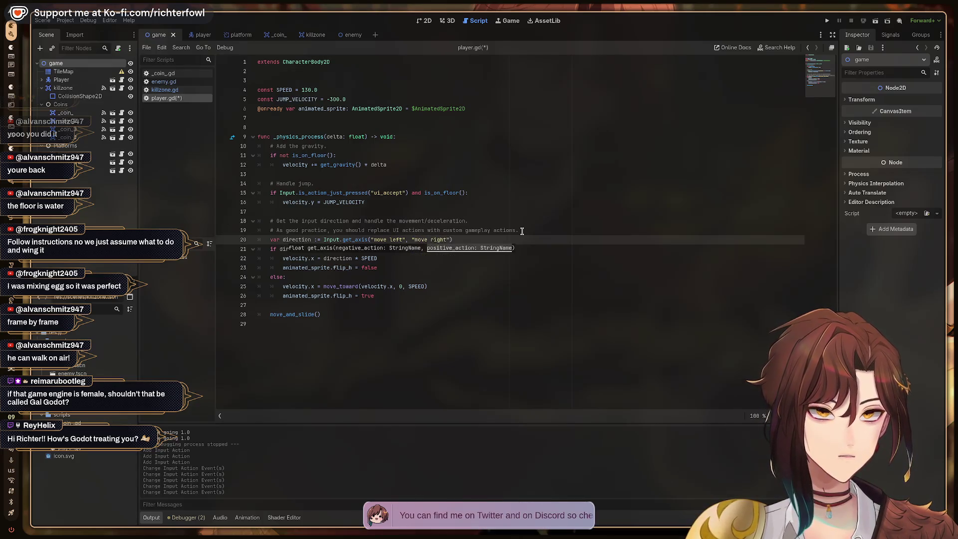
key("Return")
key("Up")
key("Up")
key("Up")
key("Up")
key("Up")
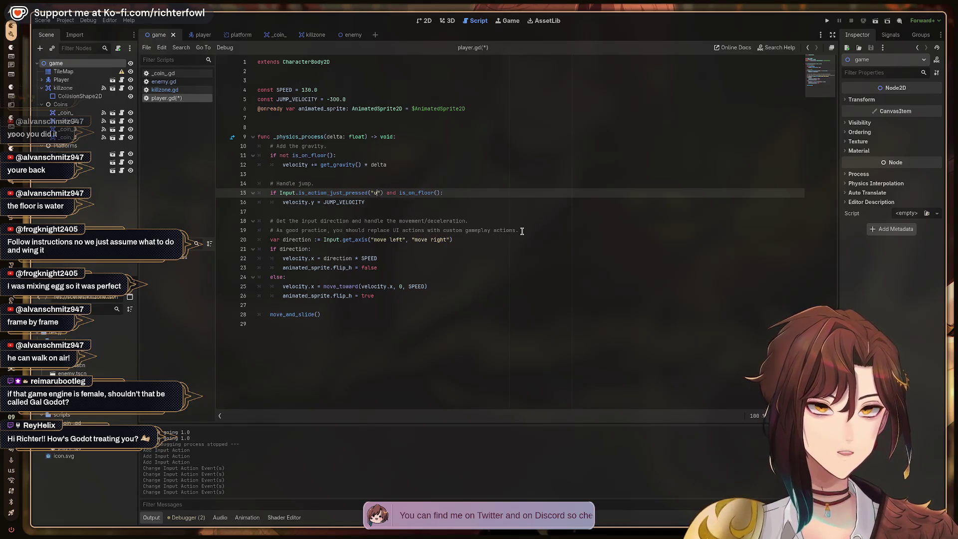
Step: Change the jump check action to "jump", save player.gd and run the game
key("BackSpace")
type("jump")
key("ctrl+s")
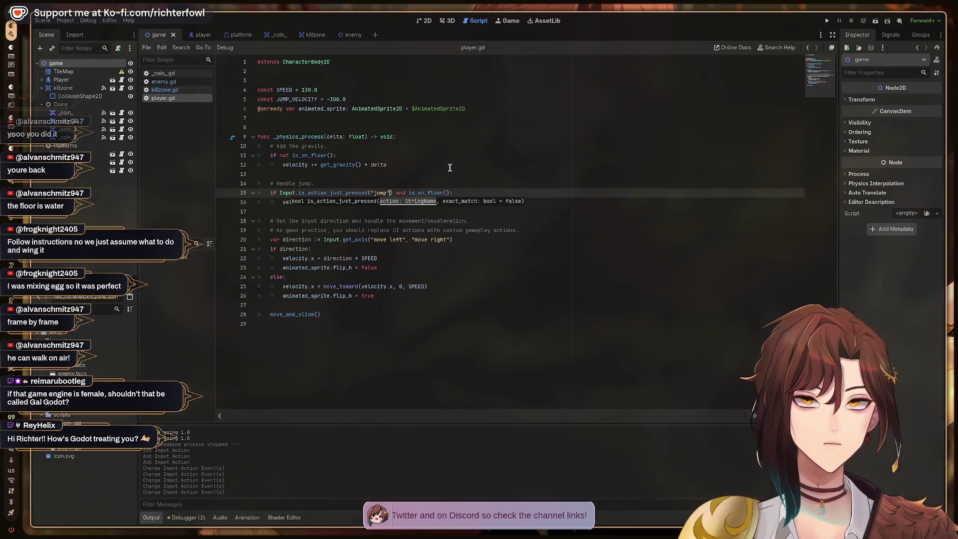
key("F5")
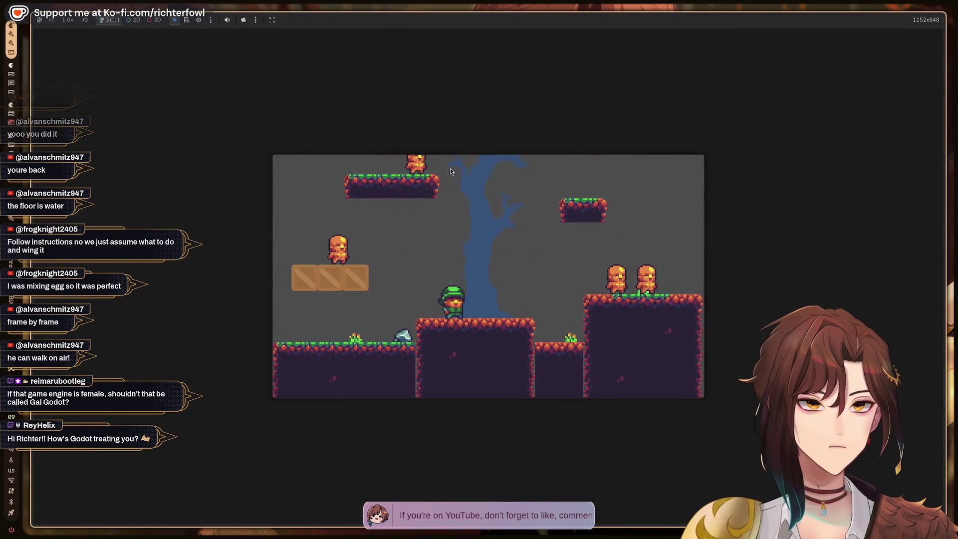
Step: Walk the player left and right repeatedly to test the move actions
key("Left")
key("Right")
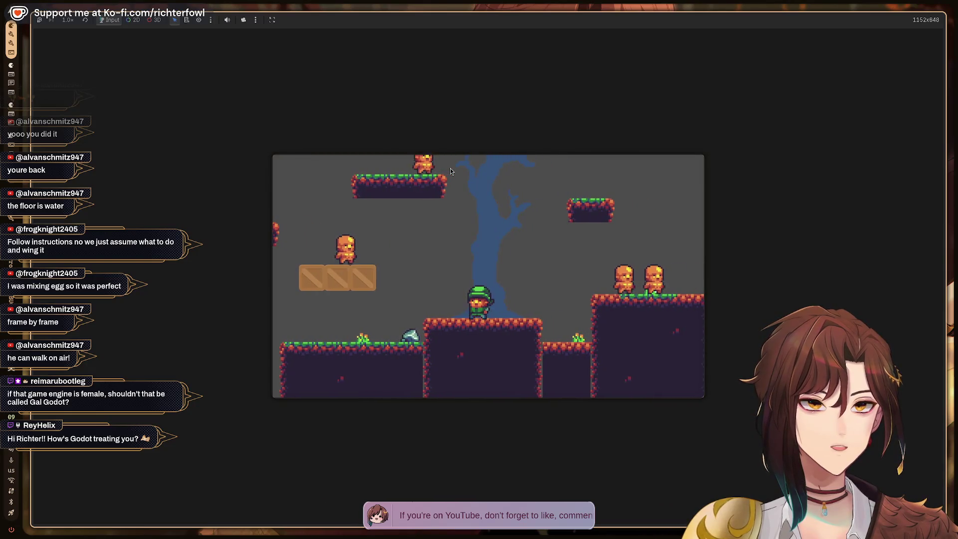
key("Left")
key("Right")
key("Left")
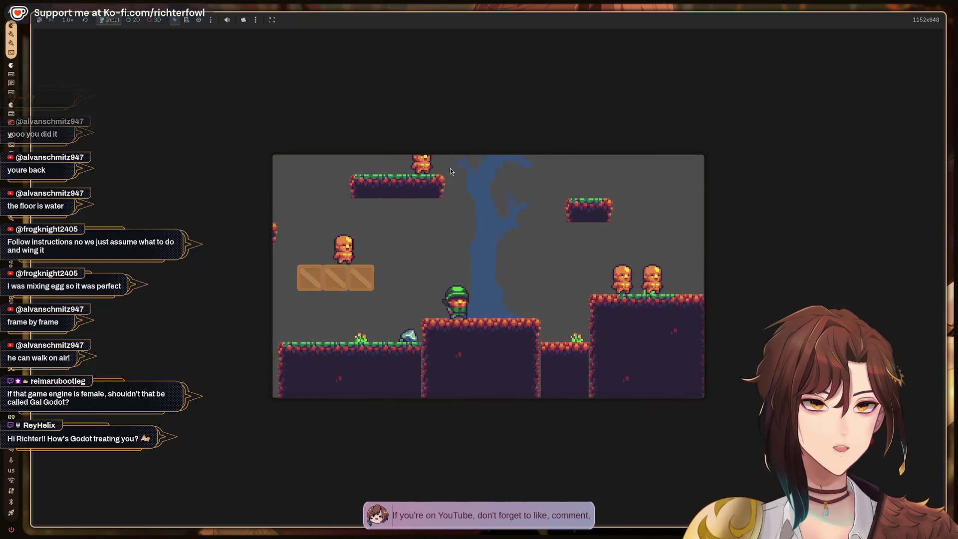
key("Right")
key("Left")
key("Right")
key("Left")
key("Right")
Step: Jump across the crates and grassy platforms with Space and arrows, then stop with F8
key("space")
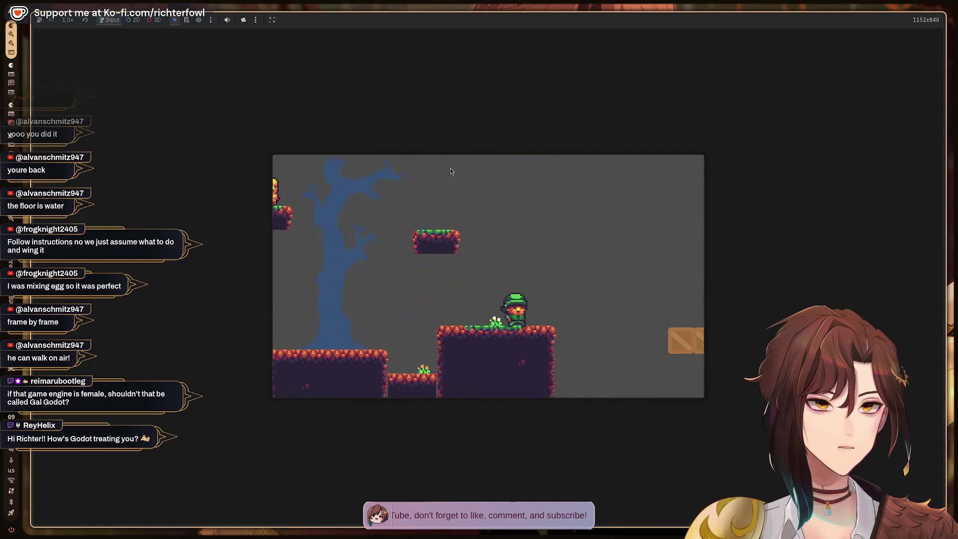
key("Right")
key("space")
key("space")
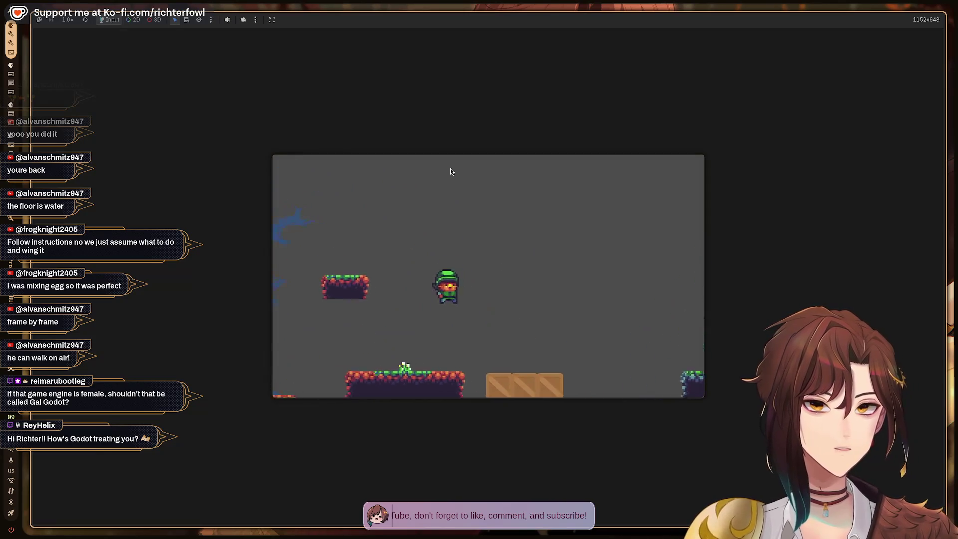
key("Left")
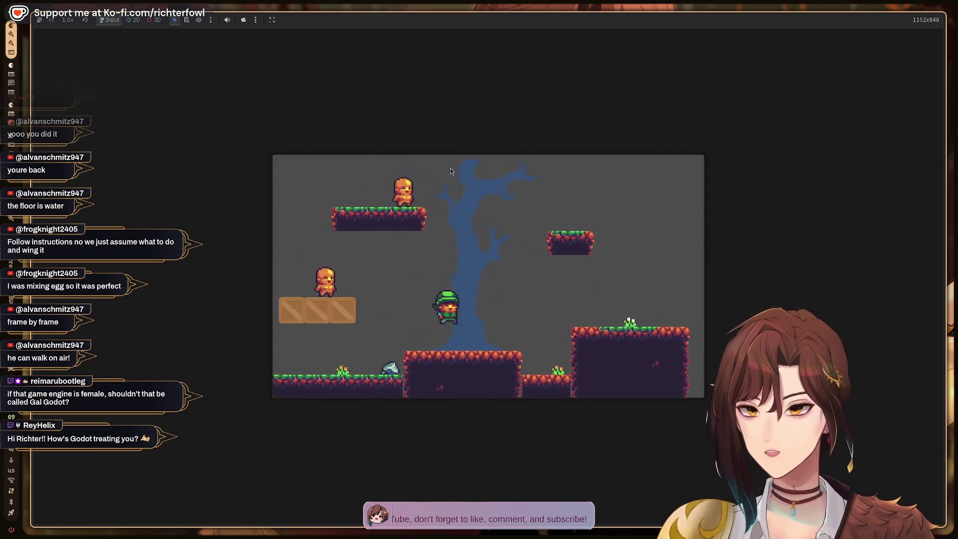
key("Left")
key("space")
key("Right")
key("Left")
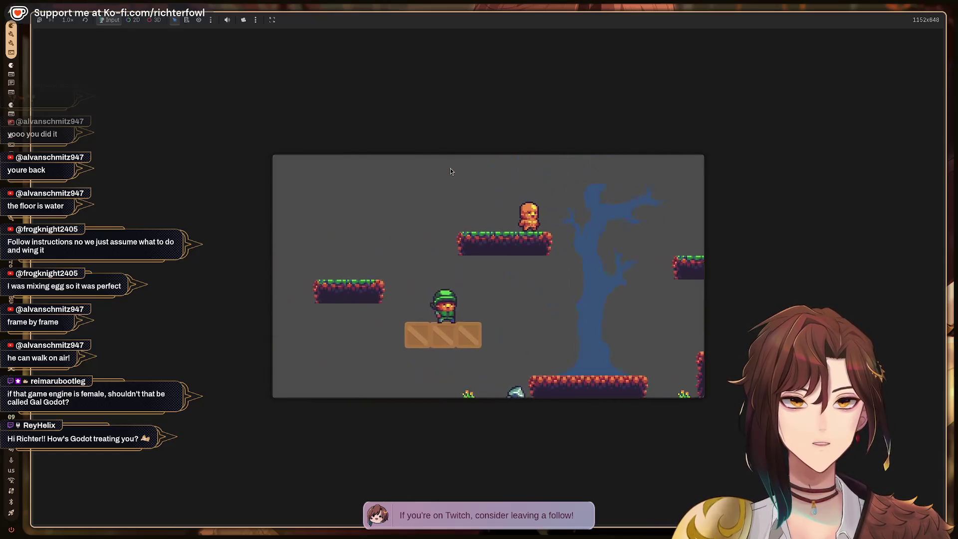
key("space")
key("Left")
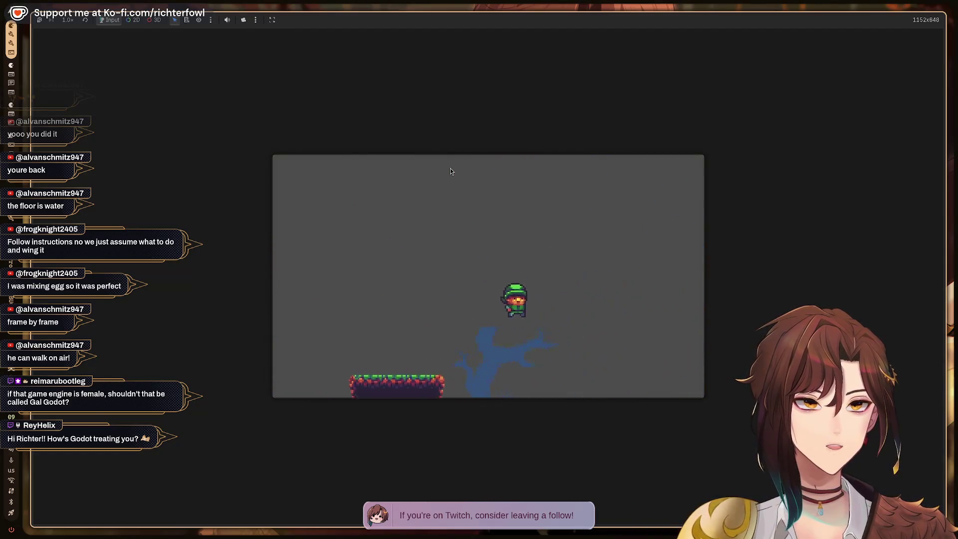
key("Right")
key("space")
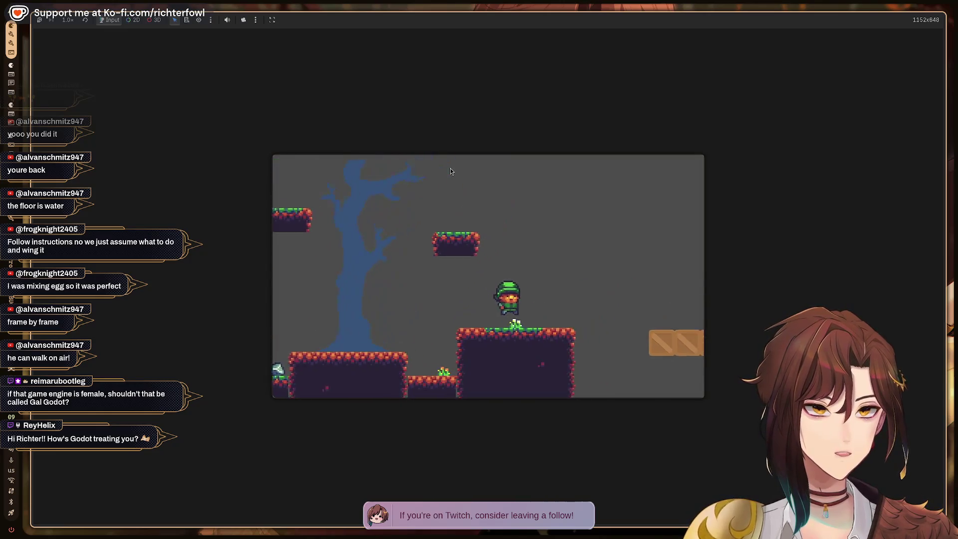
key("Right")
key("space")
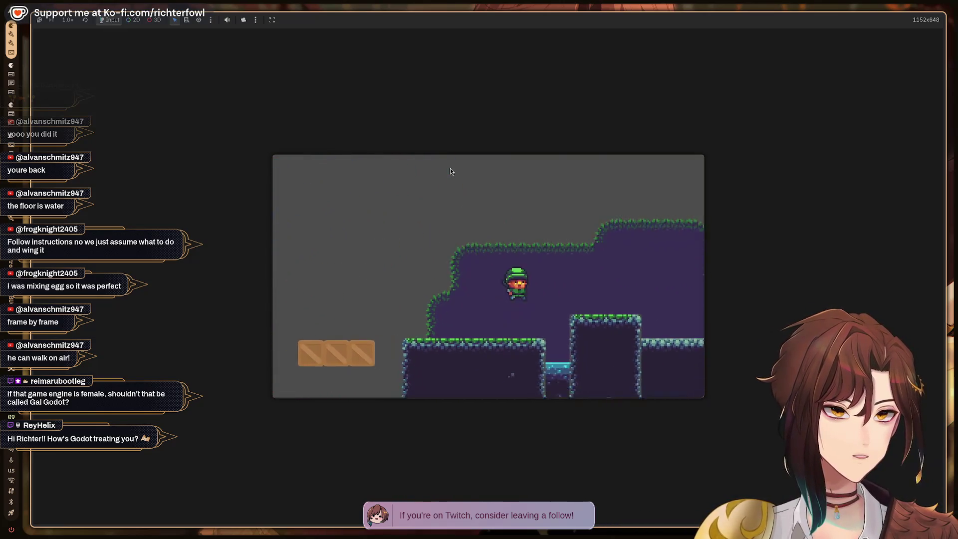
key("space")
key("Left")
key("Right")
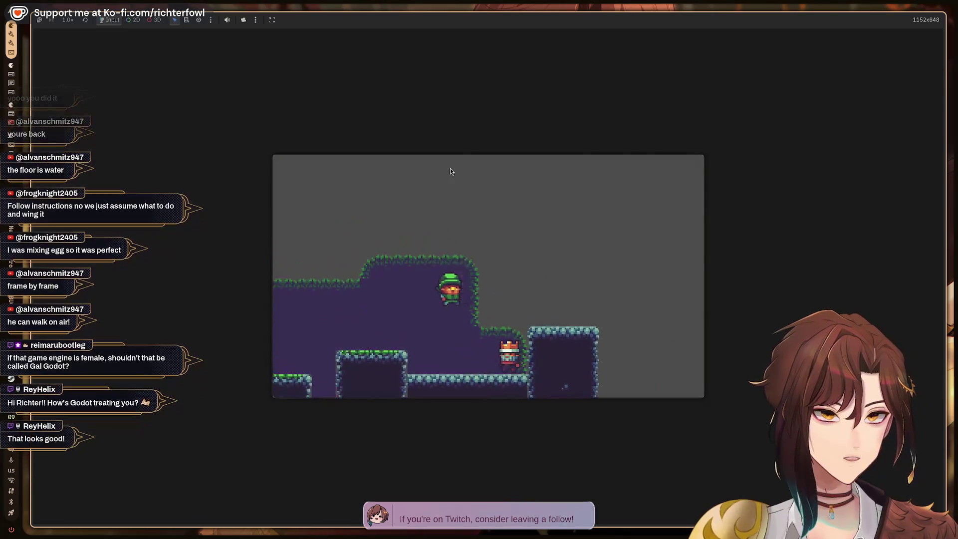
key("Right")
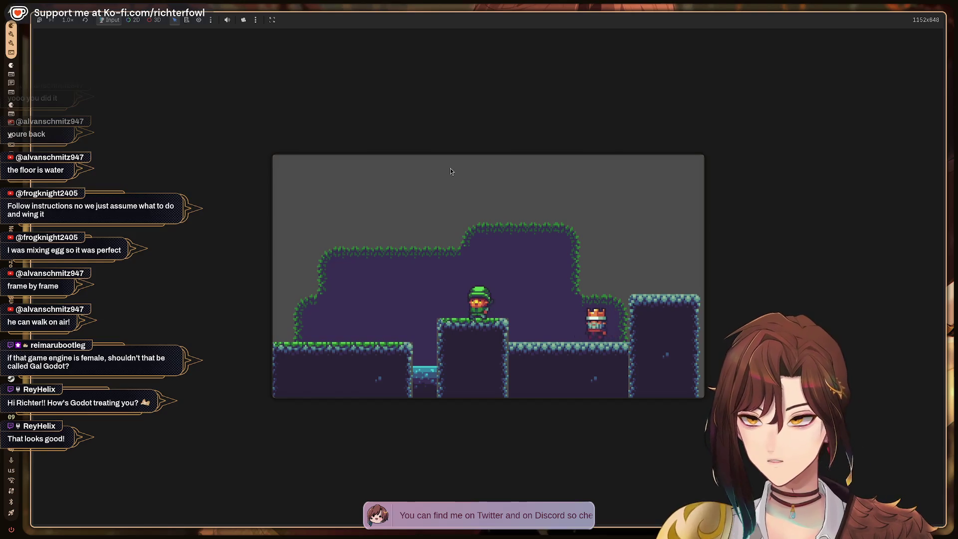
key("Right")
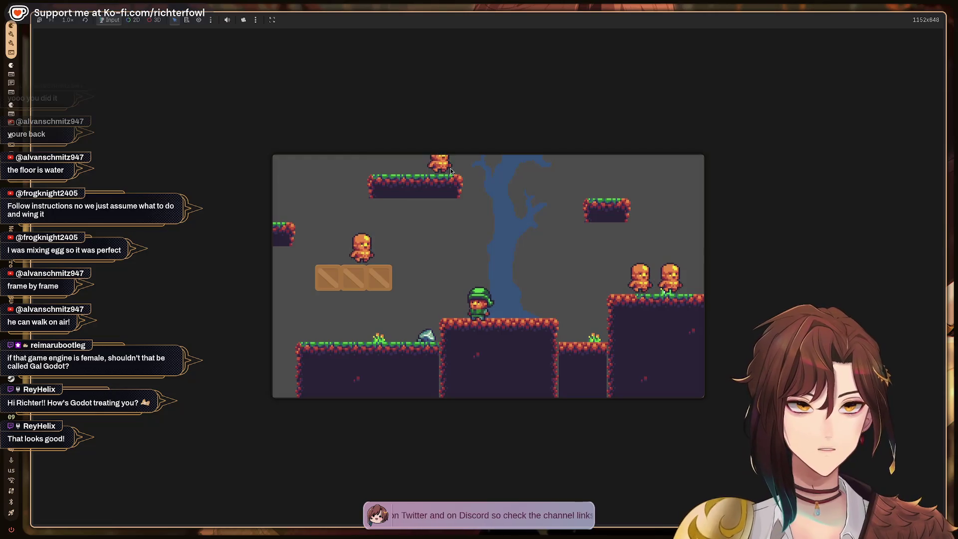
key("F8")
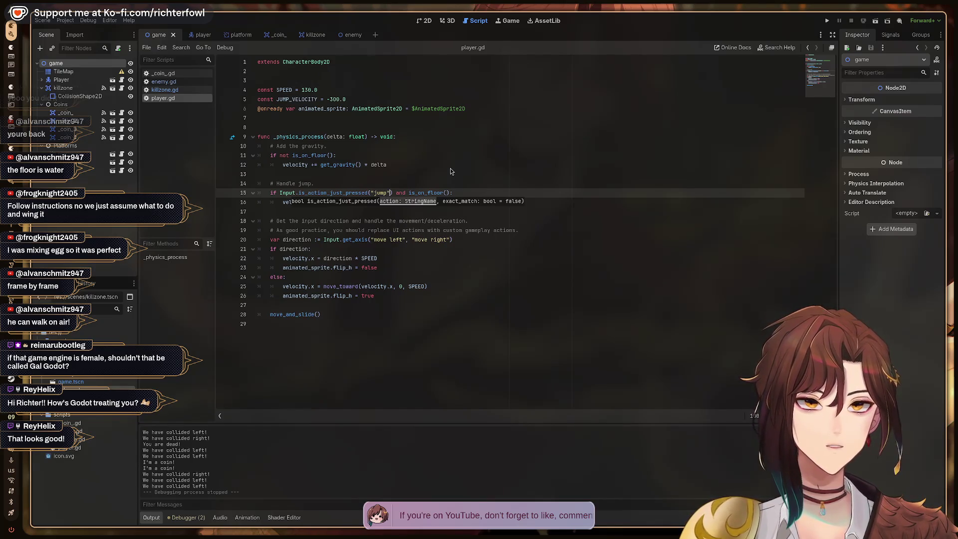
Step: Rename the flip_h sprite references to animated_sprite_player in player.gd, save, and run the game
key("Up")
key("Up")
key("Up")
key("Up")
key("Up")
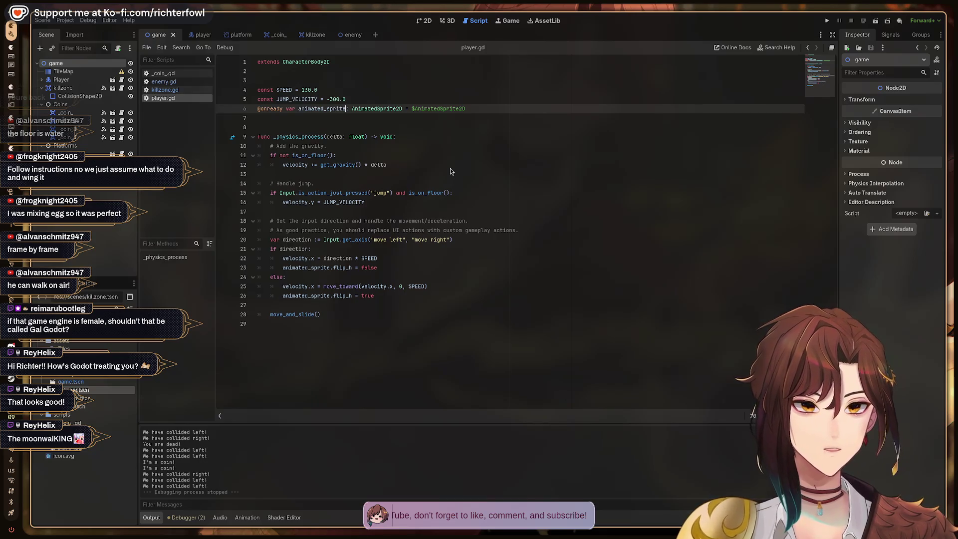
type("_pla")
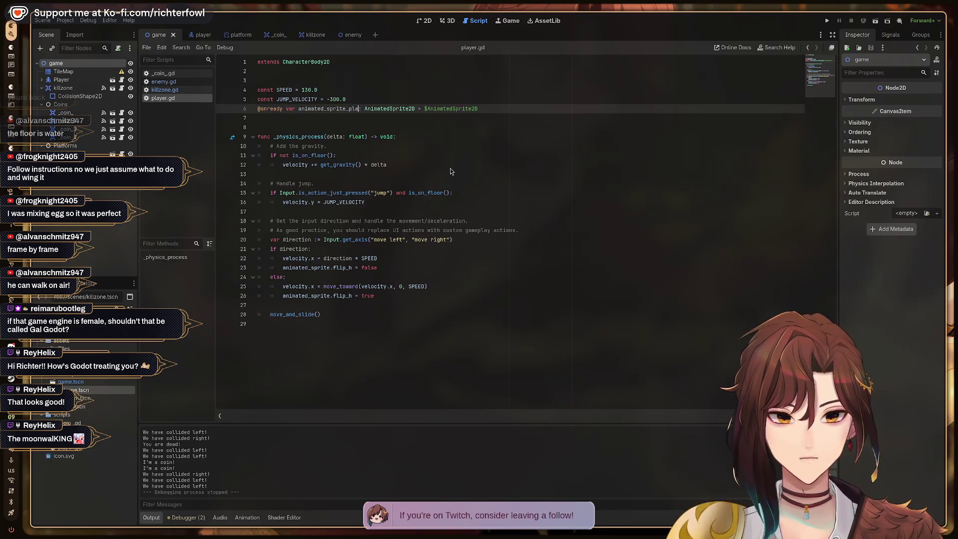
type("yer")
key("Down")
key("Down")
key("Down")
key("Right")
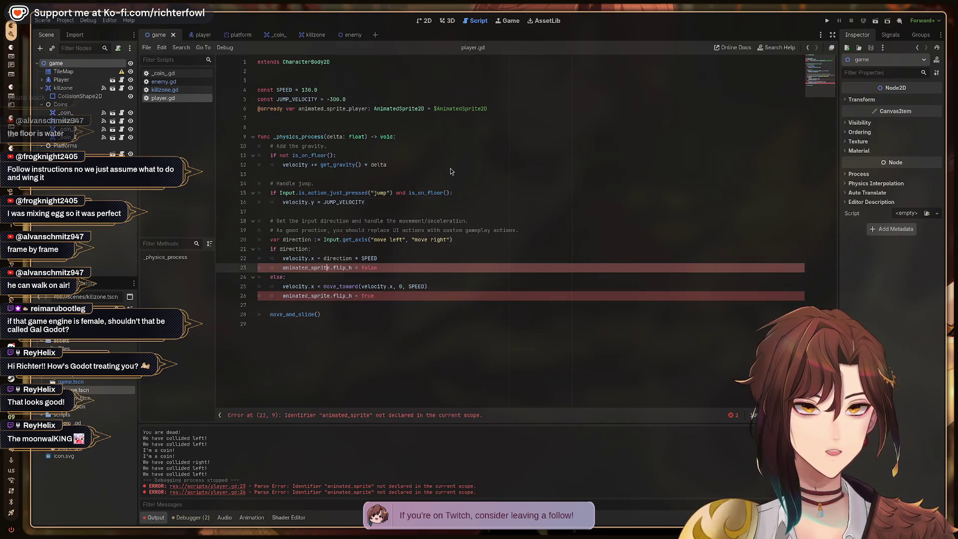
type("_player")
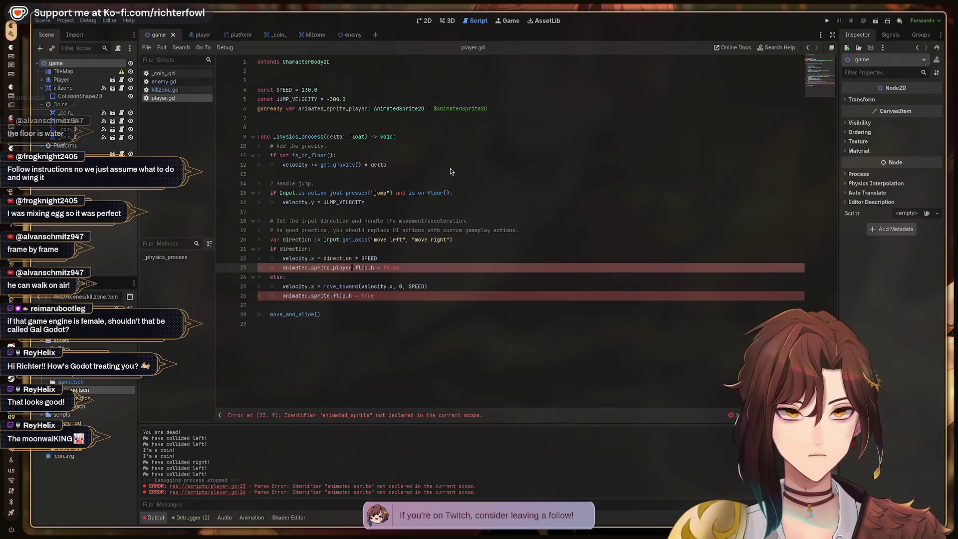
key("Down")
key("Down")
key("Down")
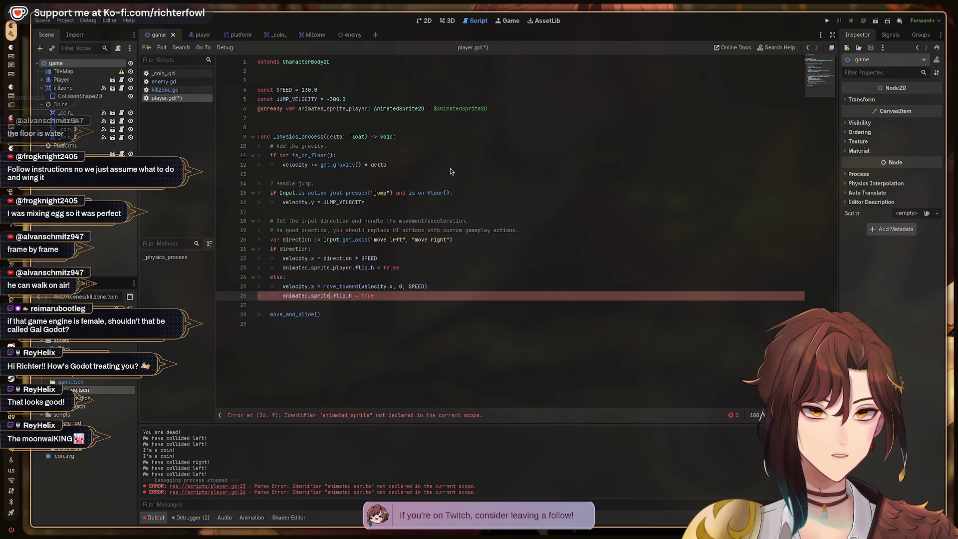
type("_player")
key("ctrl+s")
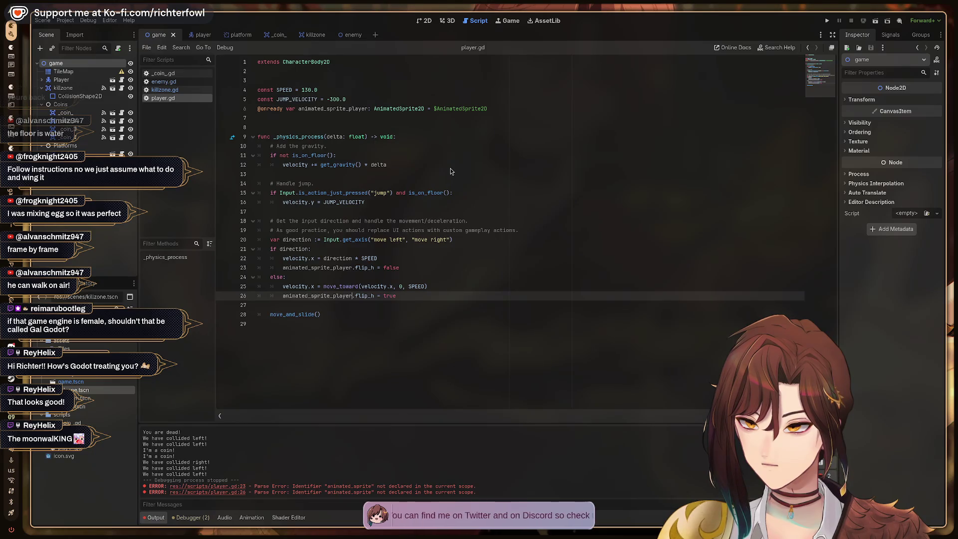
key("F5")
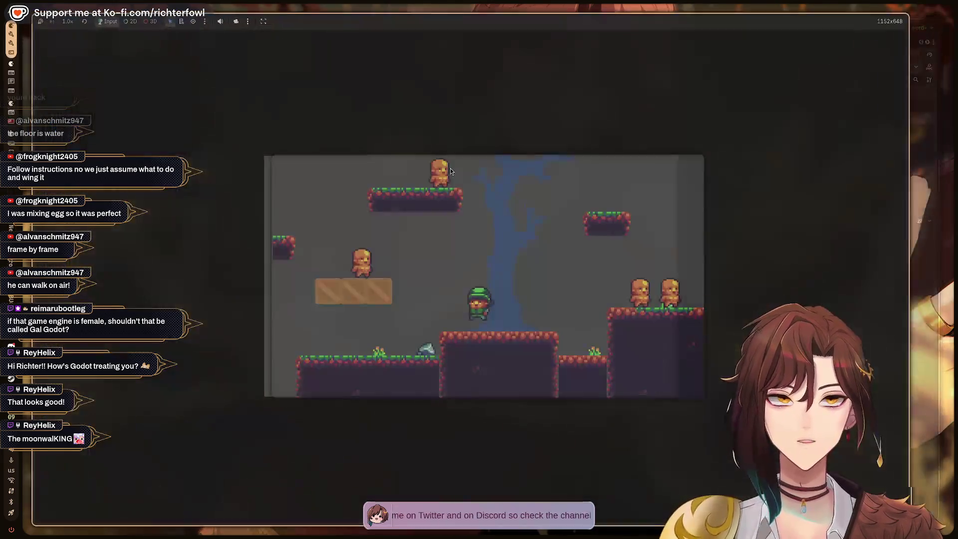
Step: Move the player right and left, then stop the test run with F8
key("Right")
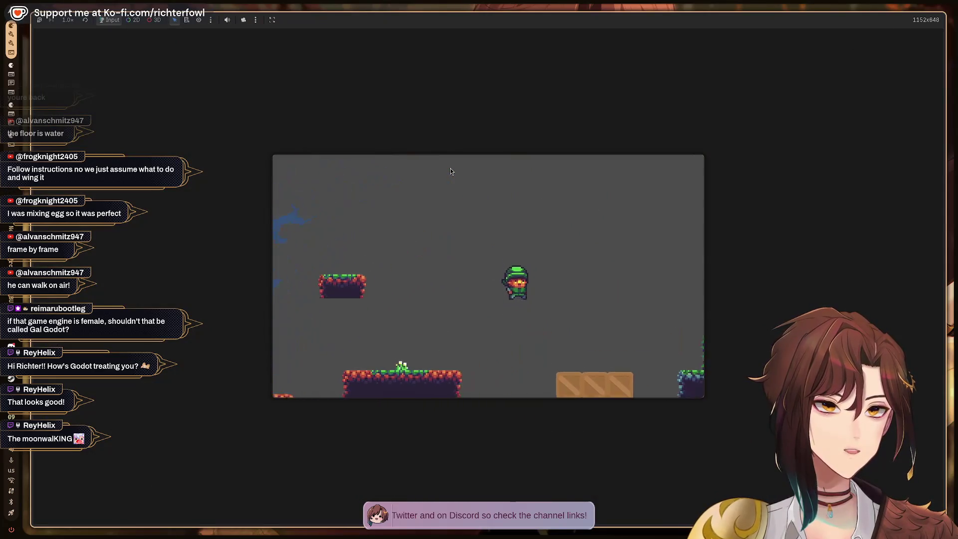
key("Left")
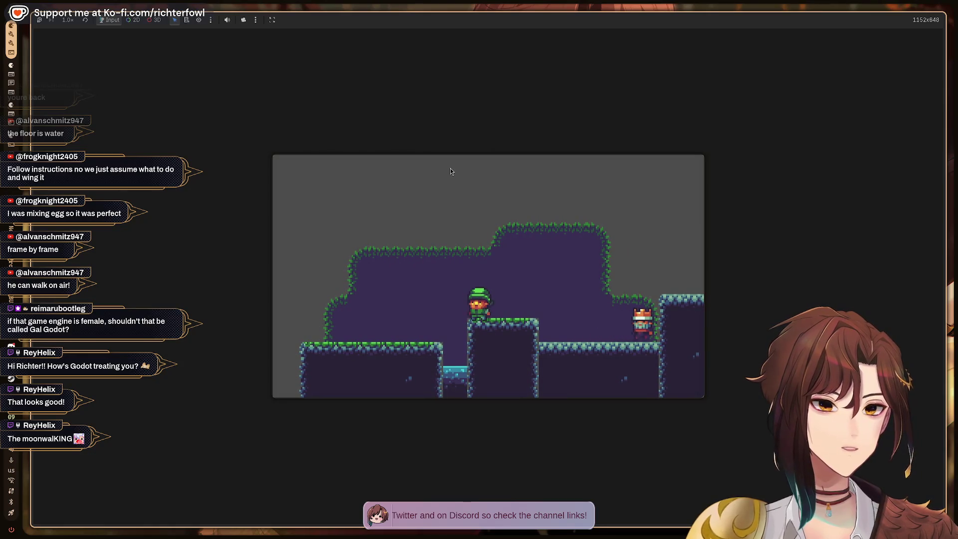
key("F8")
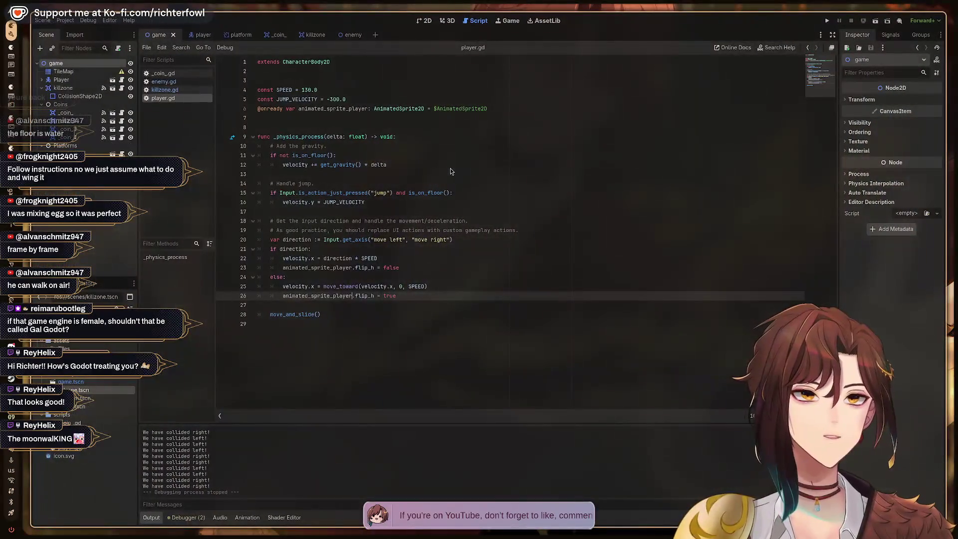
Step: In the enemy scene, retype the line 6 variable as animated_sprite_player
left_click(352, 34)
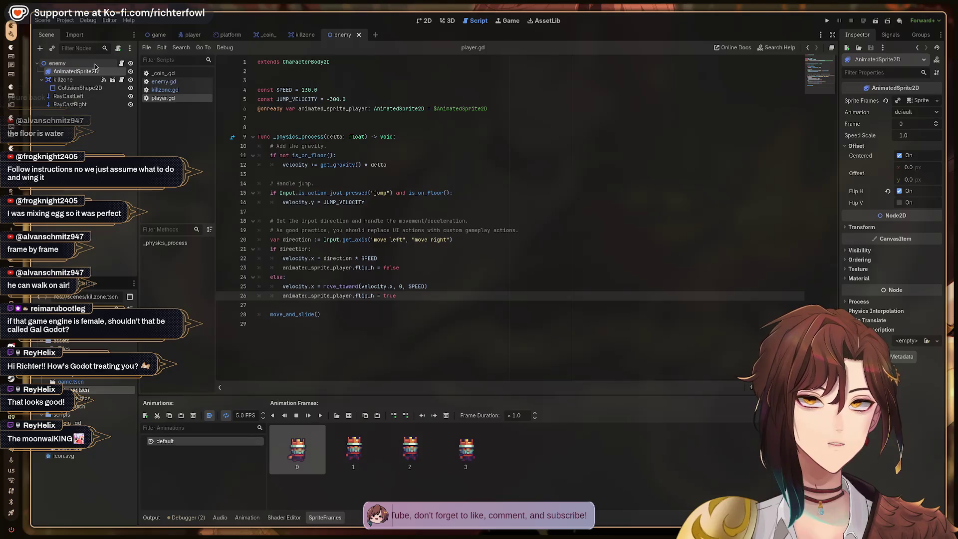
left_click(369, 108)
key("BackSpace")
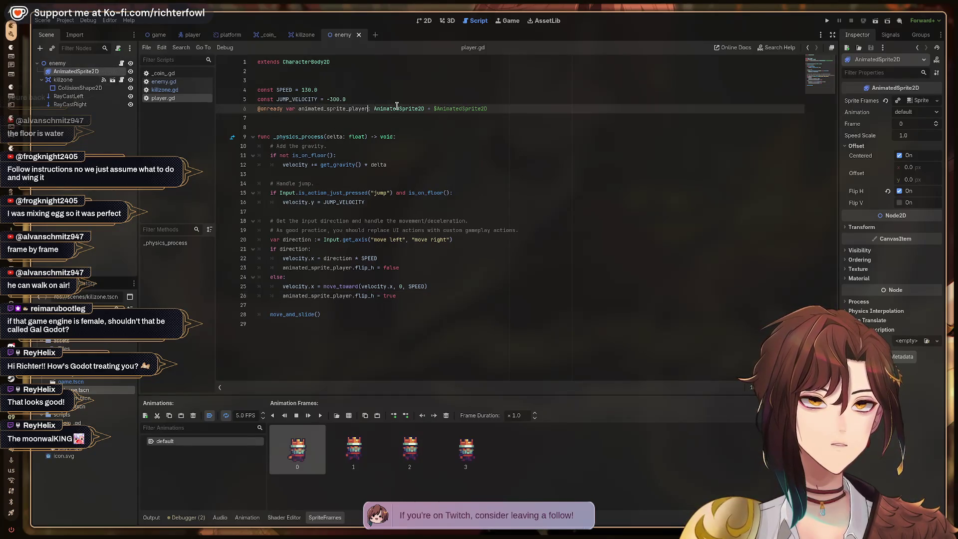
key("BackSpace")
key("BackSpace")
key("BackSpace")
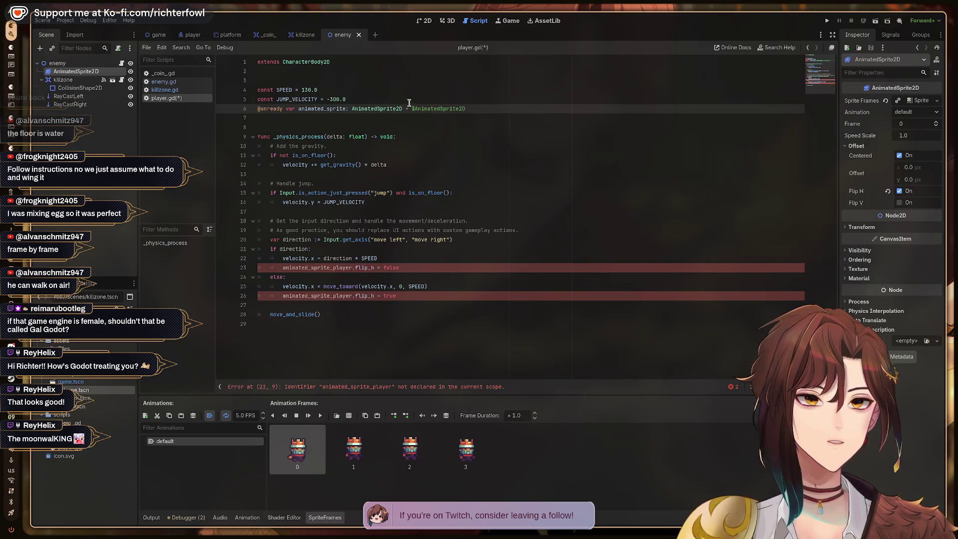
type("_player")
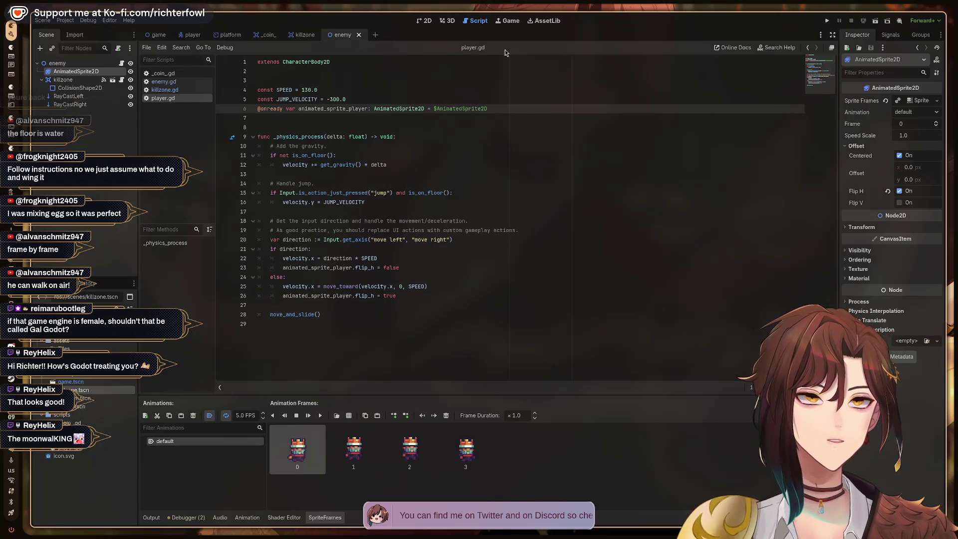
Step: Open enemy.gd to its line 15, then bring up the YouTube tutorial workspace
left_click(341, 36)
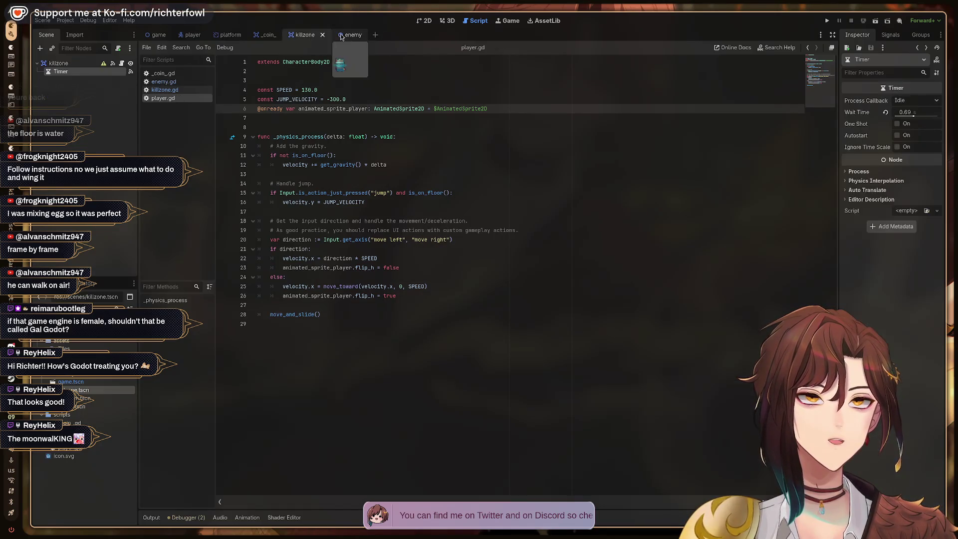
left_click(169, 82)
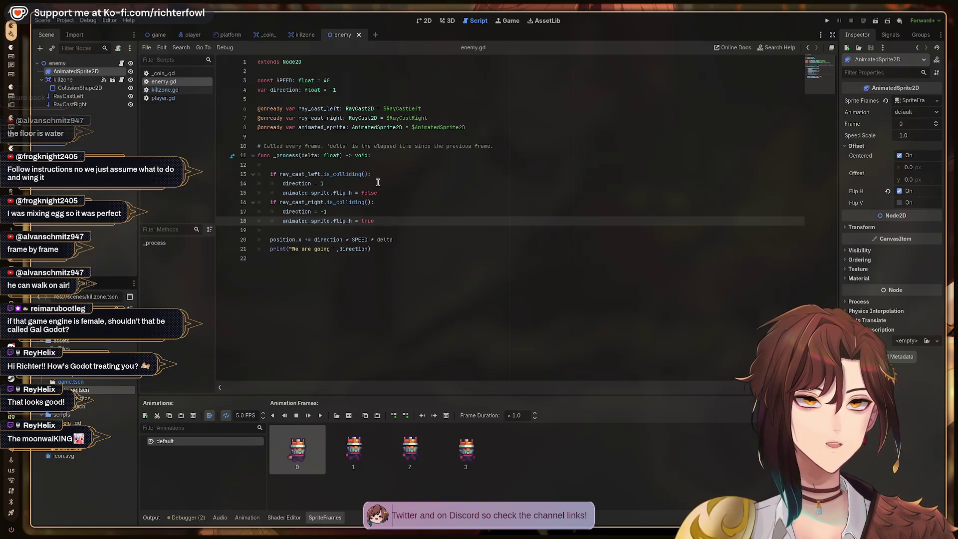
left_click(388, 194)
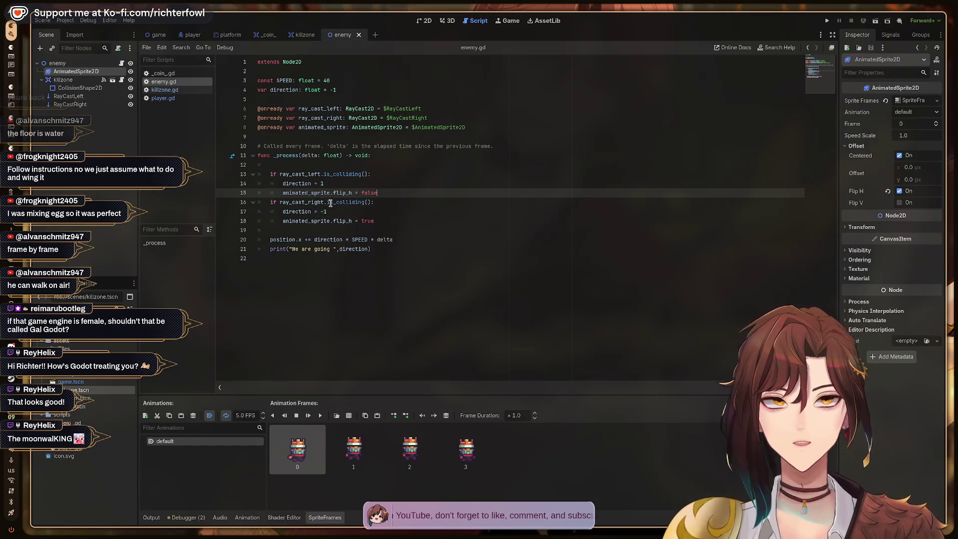
key("super+2")
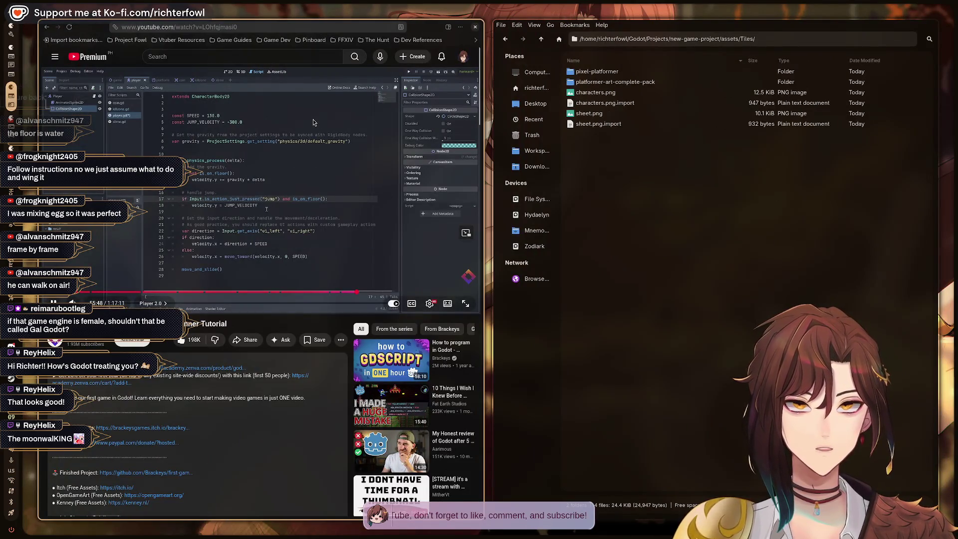
Step: Delete the flip_h lines 23 and 26 from player.gd, save, and check the tutorial
key("super+1")
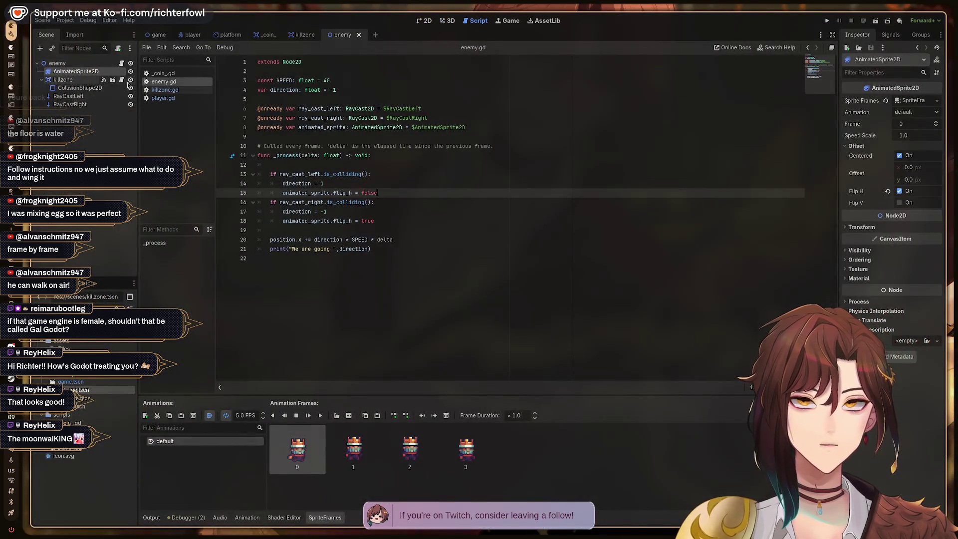
left_click(163, 98)
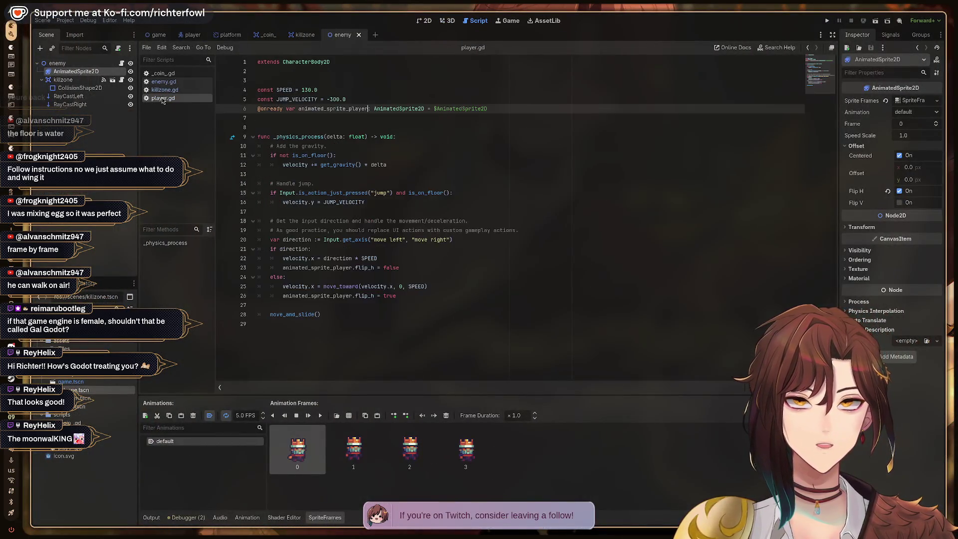
left_click(410, 268)
key("shift+Home")
key("BackSpace")
key("Down")
key("Down")
key("Down")
key("shift+End")
key("BackSpace")
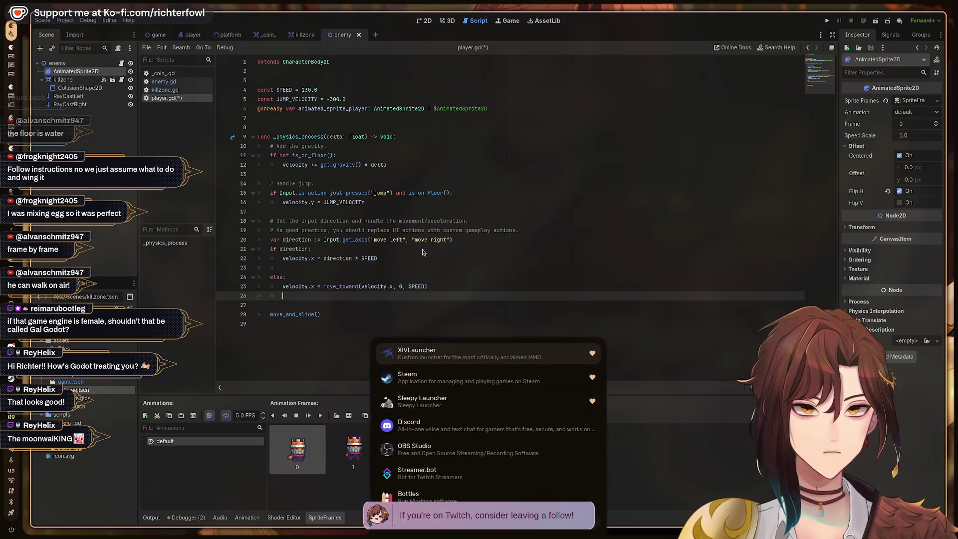
key("ctrl+s")
key("super+2")
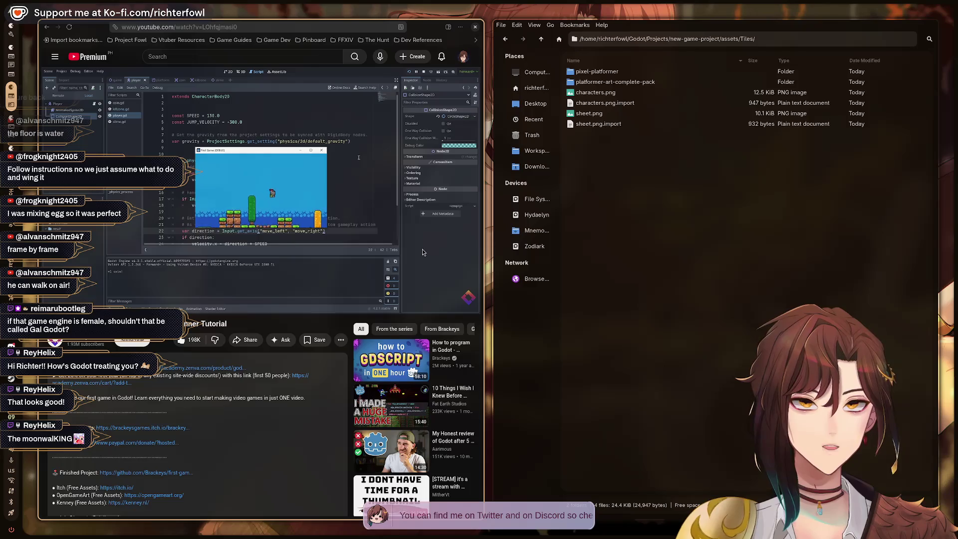
key("super+1")
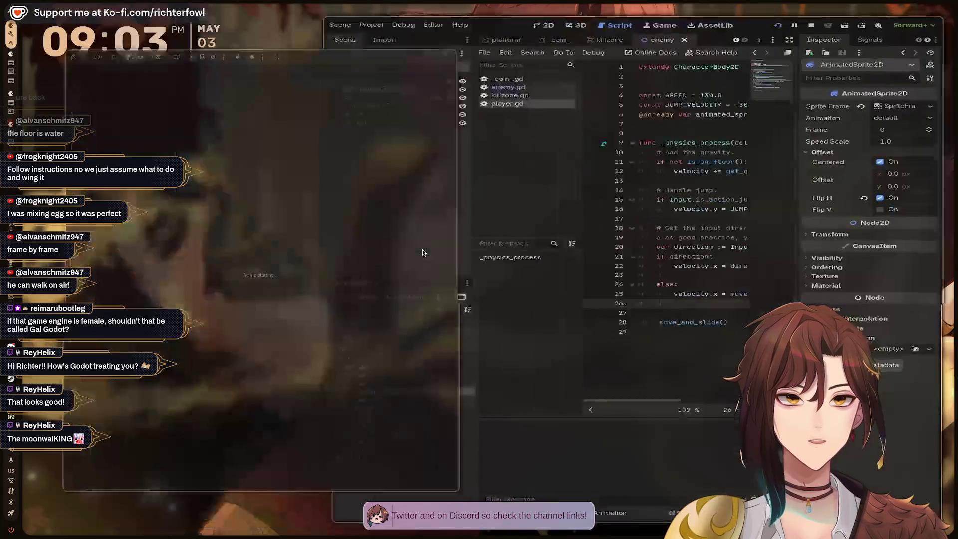
Step: Run the player right, jumping onto the raised platforms, then stop the game with F8
key("Right")
key("space")
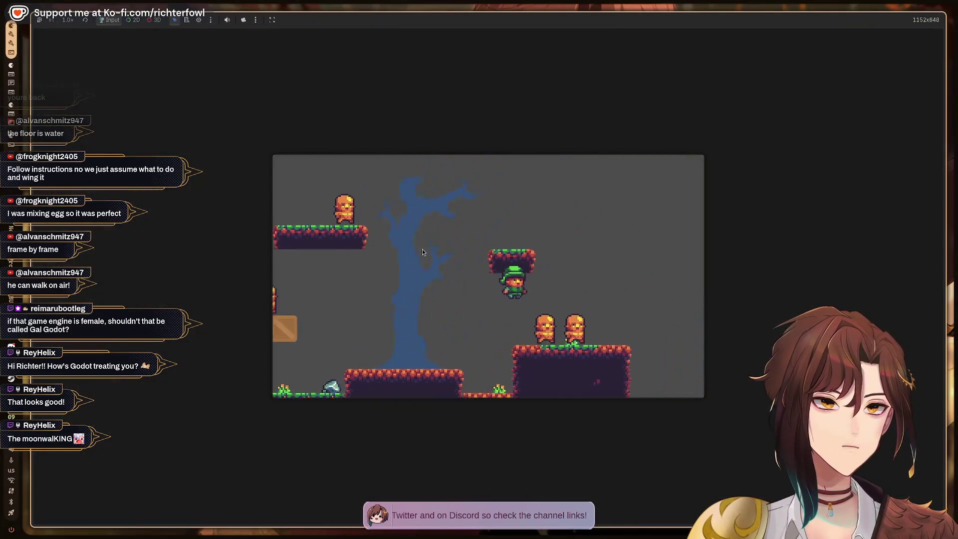
key("Right")
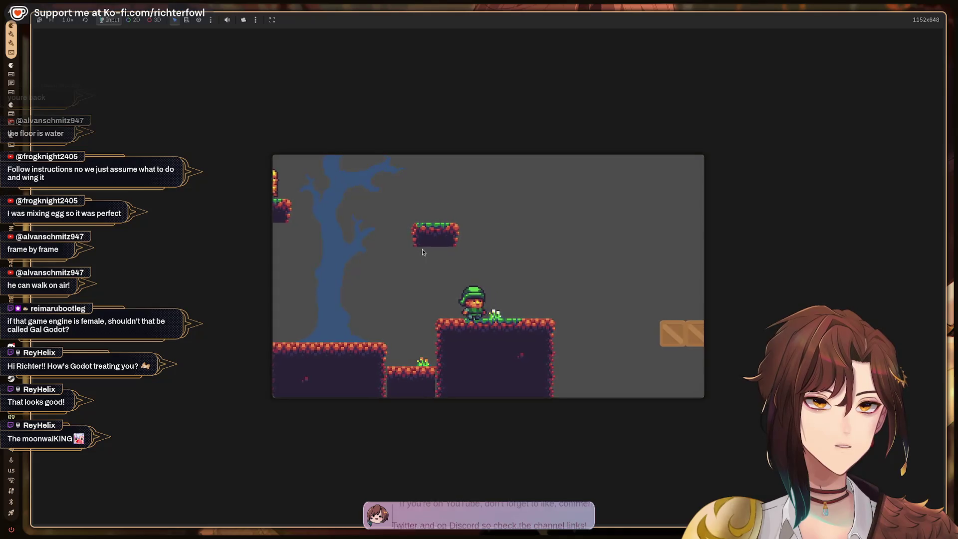
key("space")
key("Right")
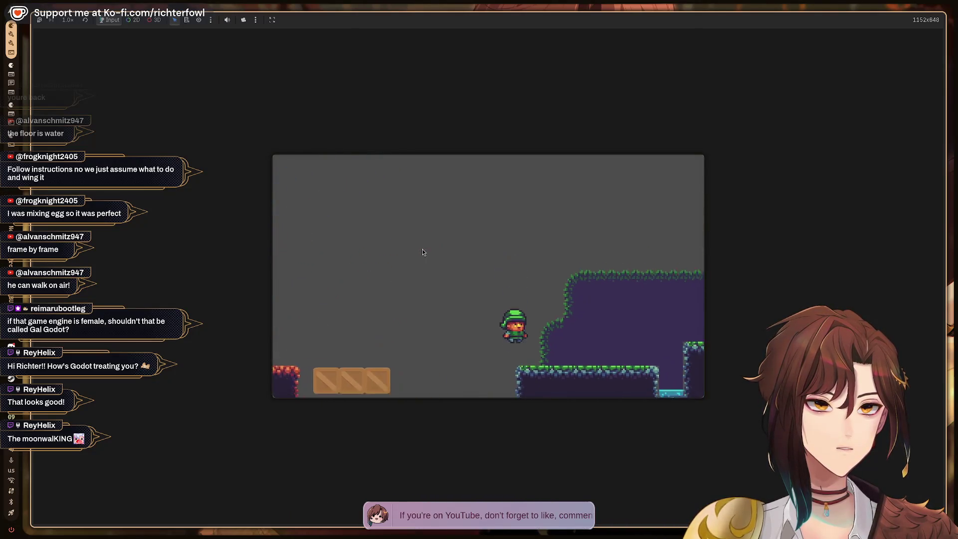
key("space")
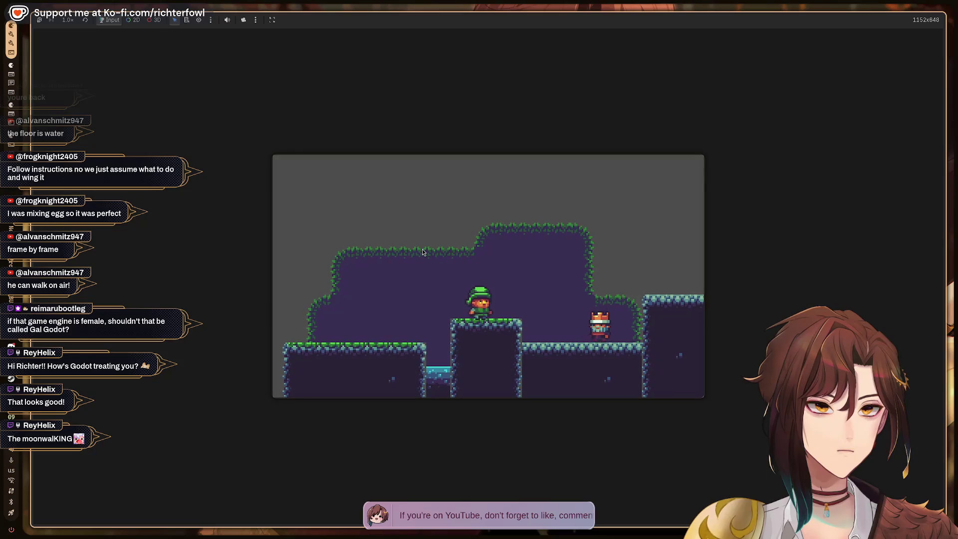
key("F8")
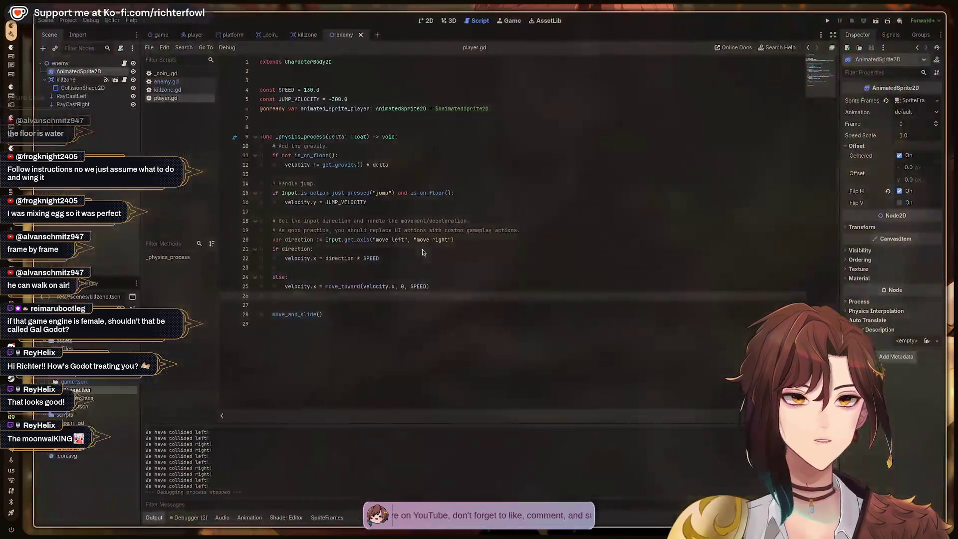
Step: Inspect enemy.gd's direction and flip_h lines alongside the enemy sprite's animation frames
left_click(170, 82)
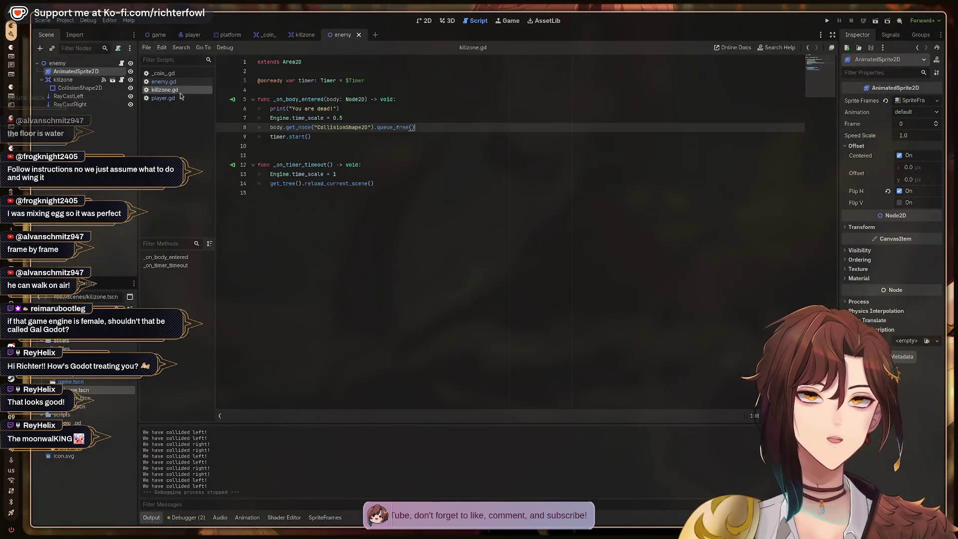
left_click(344, 90)
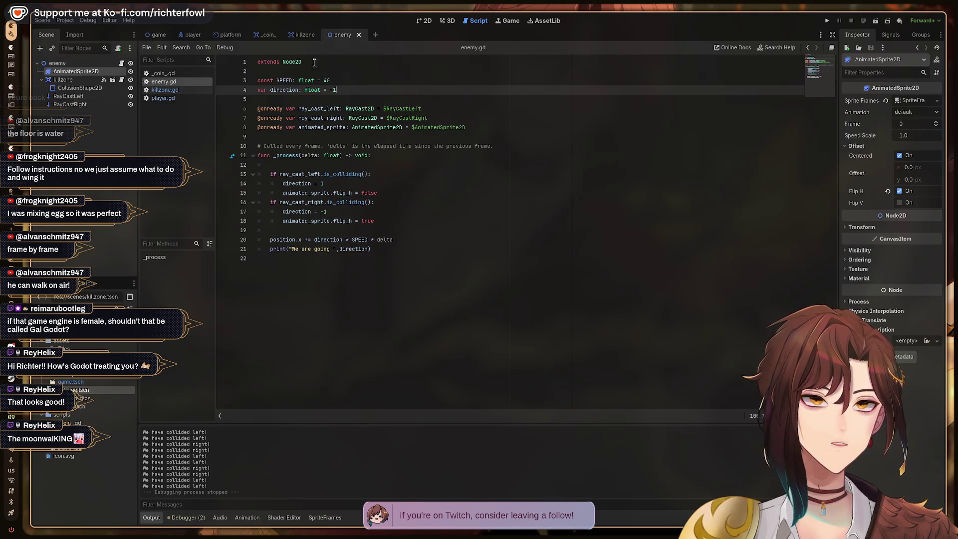
left_click(331, 183)
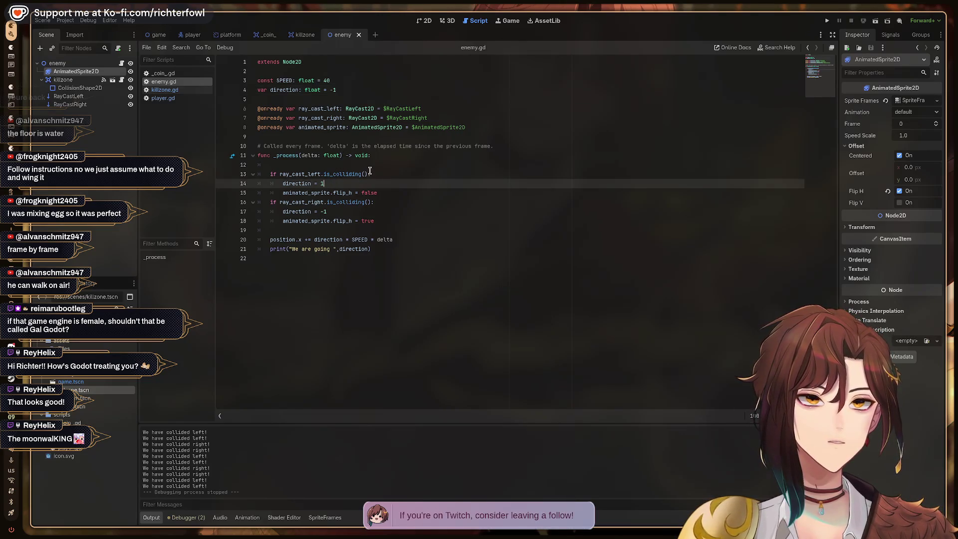
left_click(355, 192)
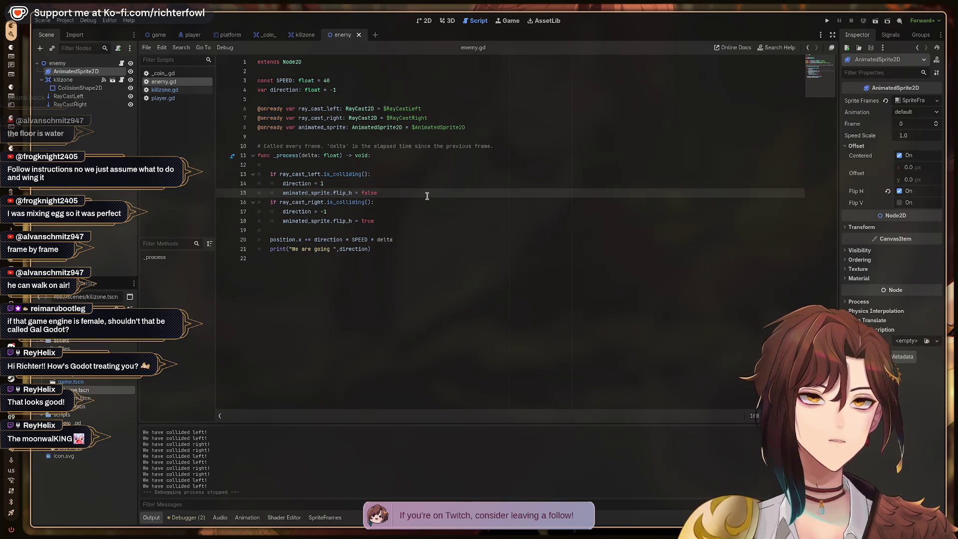
left_click(62, 73)
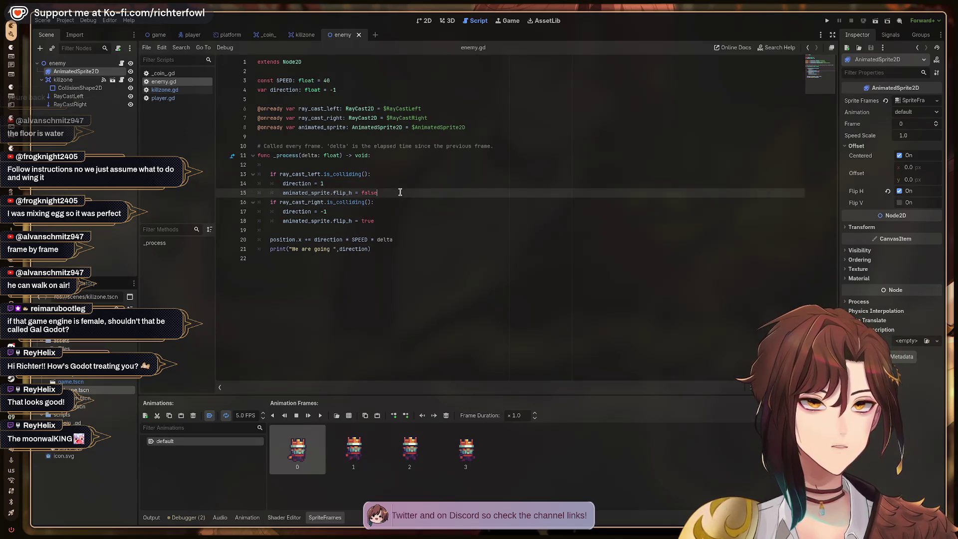
left_click(378, 219)
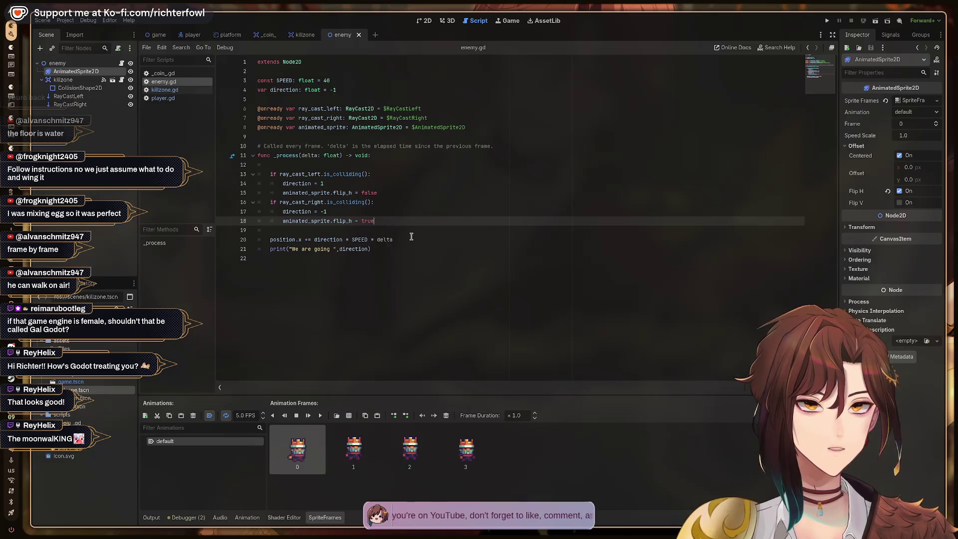
left_click(378, 193)
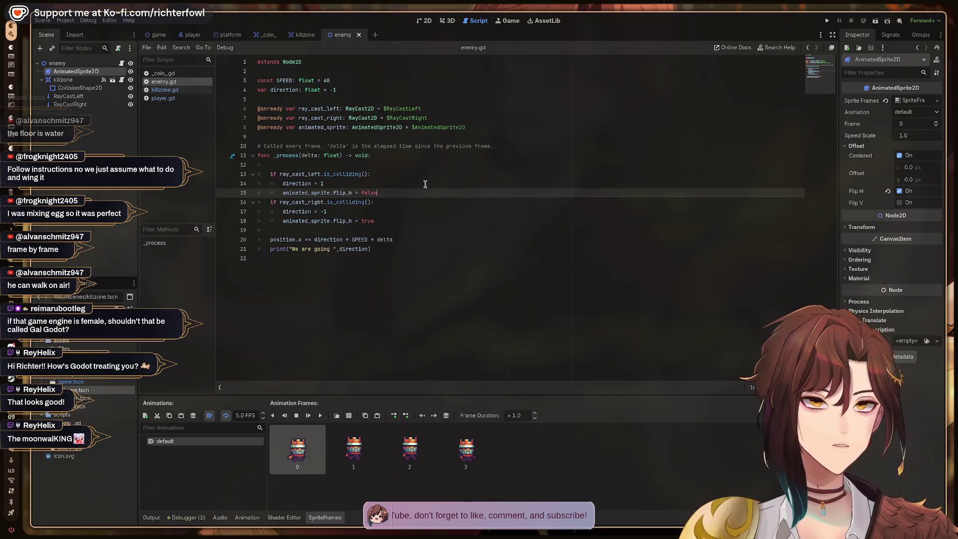
Step: Start then undo a print line after flip_h = false in enemy.gd, and open the player scene
key("Return")
type("print")
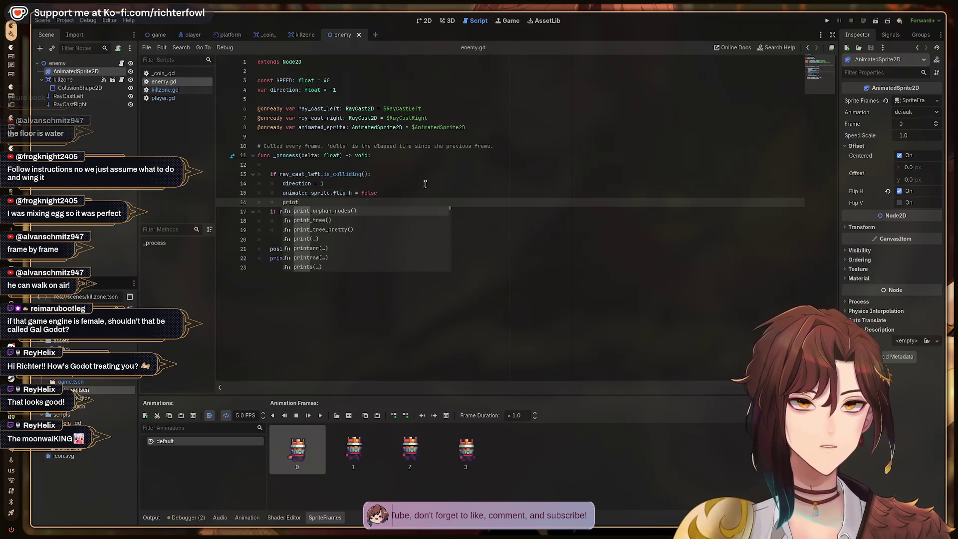
type("(\"move")
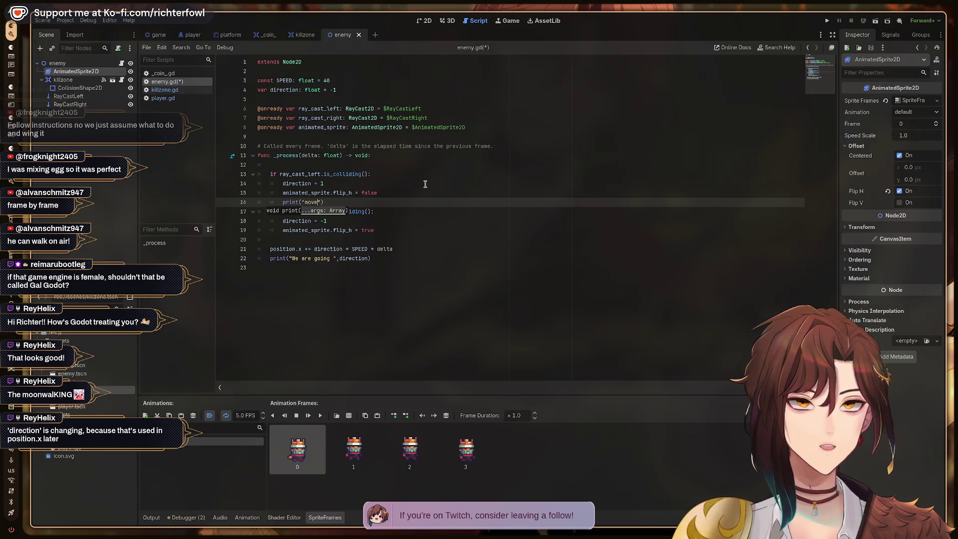
key("BackSpace")
key("BackSpace")
key("BackSpace")
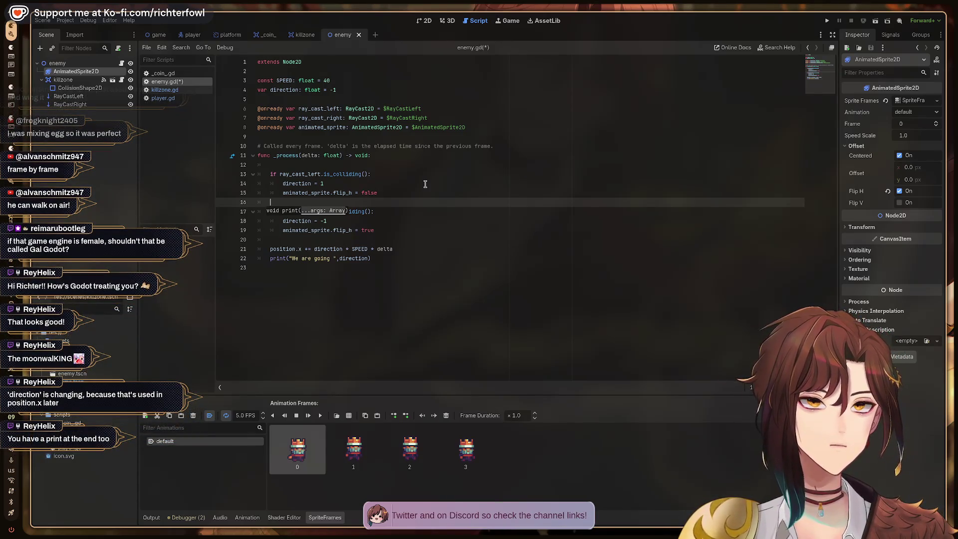
key("ctrl+z")
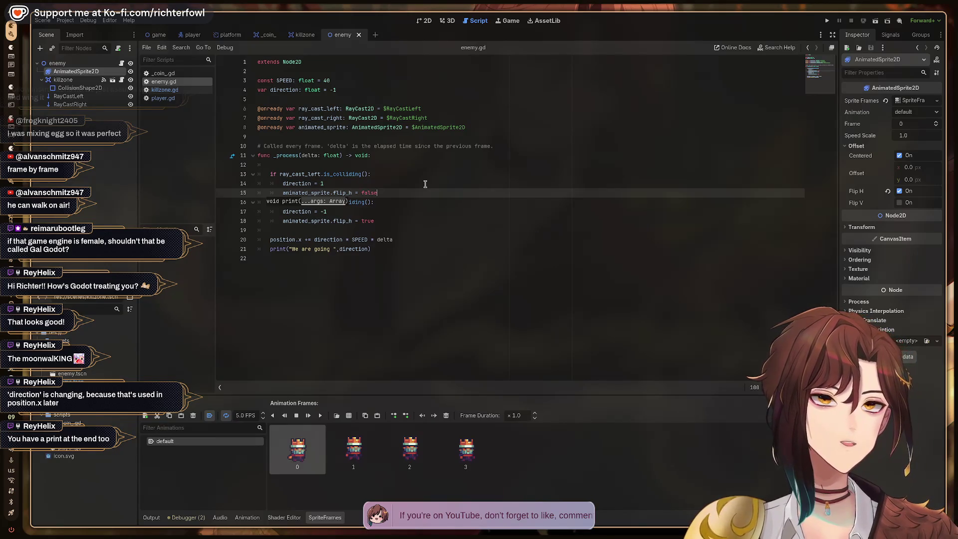
left_click(182, 36)
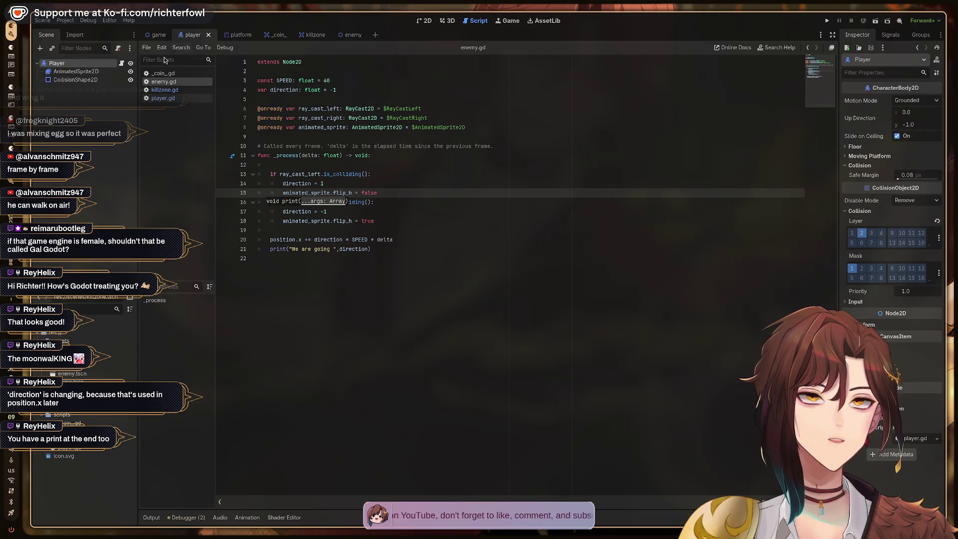
Step: Review player.gd's movement code, then return to the enemy scene's enemy.gd script
left_click(161, 98)
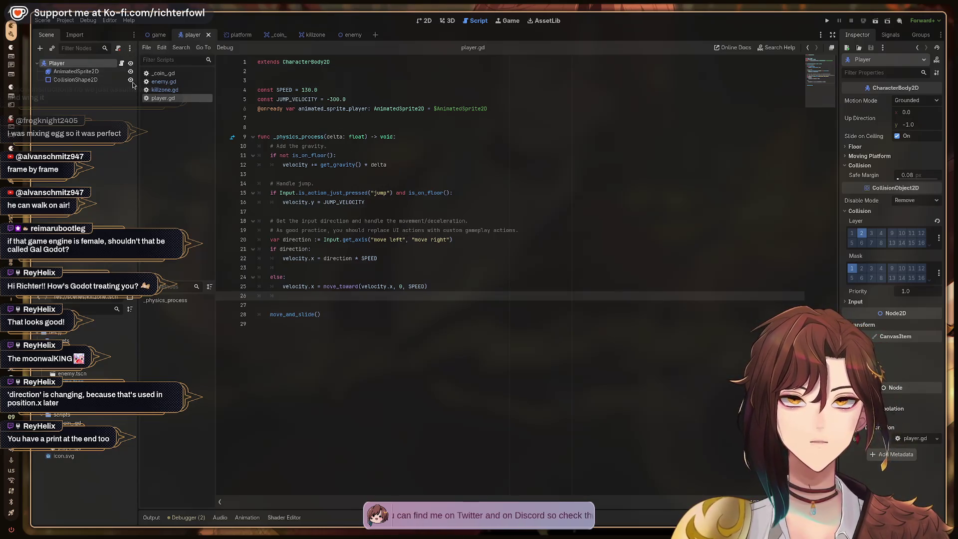
left_click(352, 35)
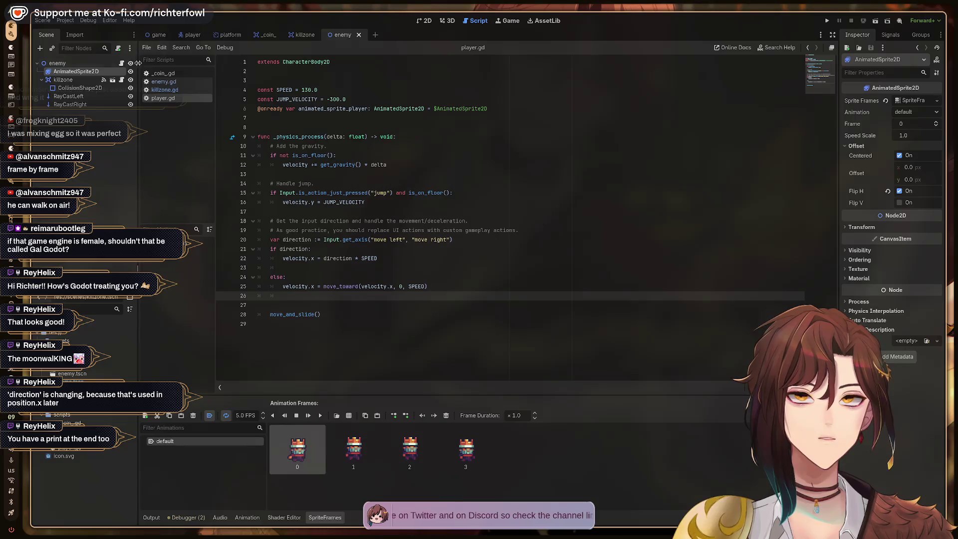
key("Up")
key("Up")
key("Down")
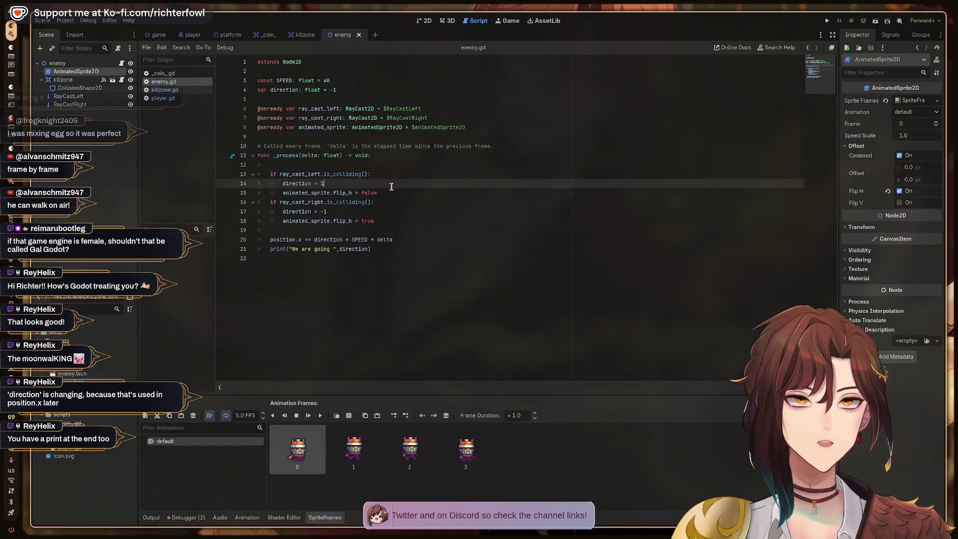
Step: Add print("Collide left!") after the flip_h = false line in the left raycast branch
left_click(480, 127)
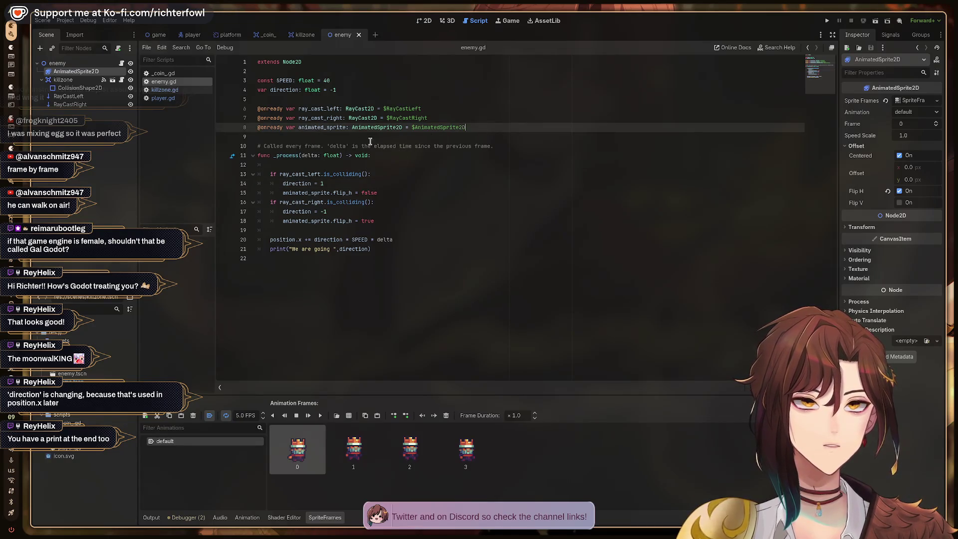
left_click(364, 183)
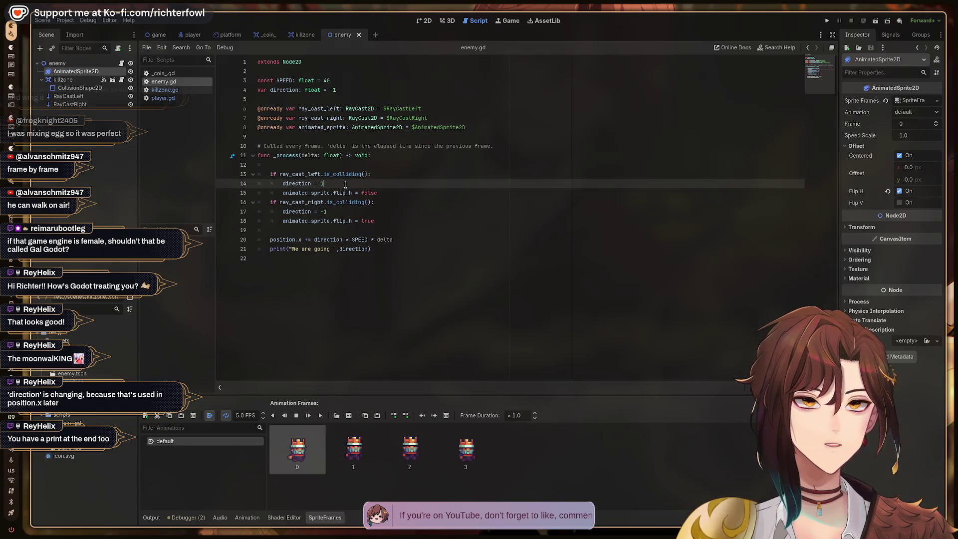
left_click(396, 192)
key("Return")
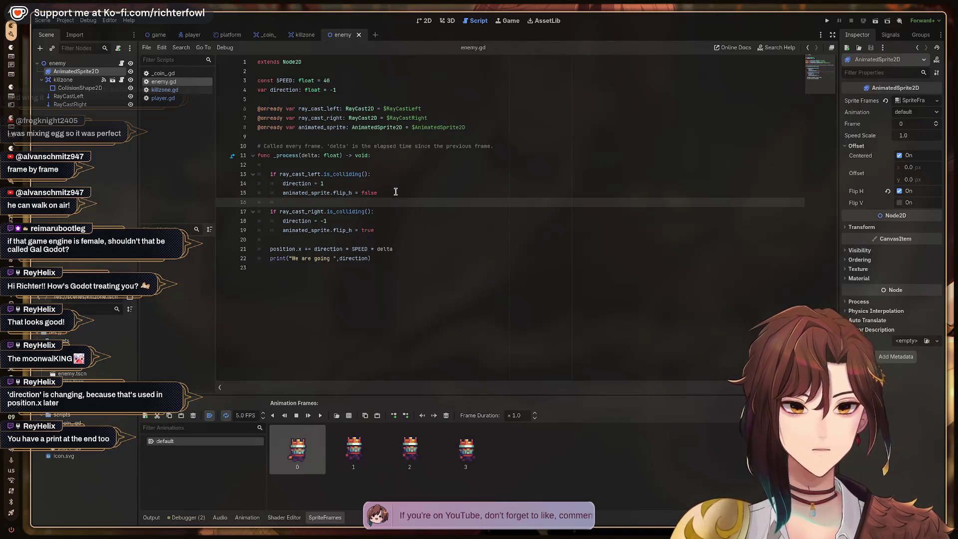
type("prin")
key("Return")
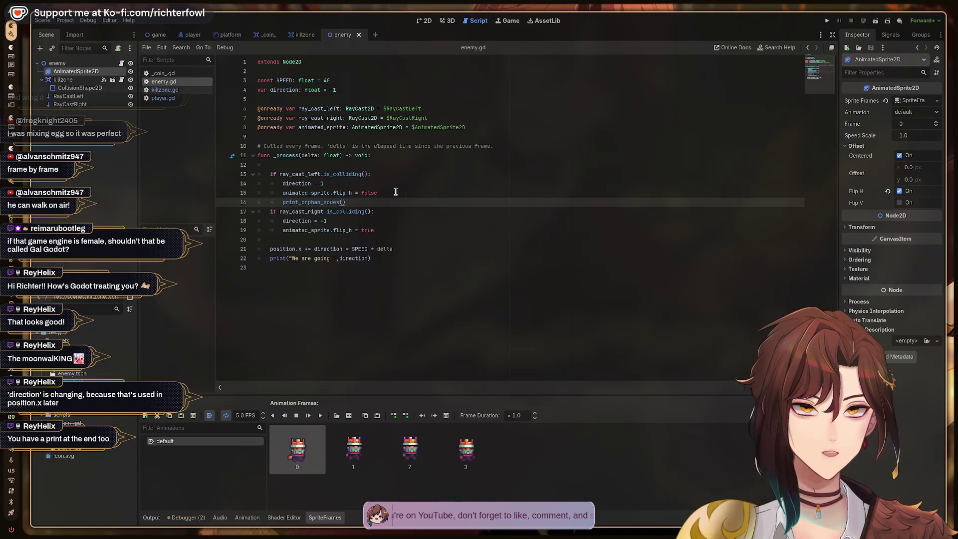
key("BackSpace")
key("BackSpace")
key("BackSpace")
type("(\"Coll")
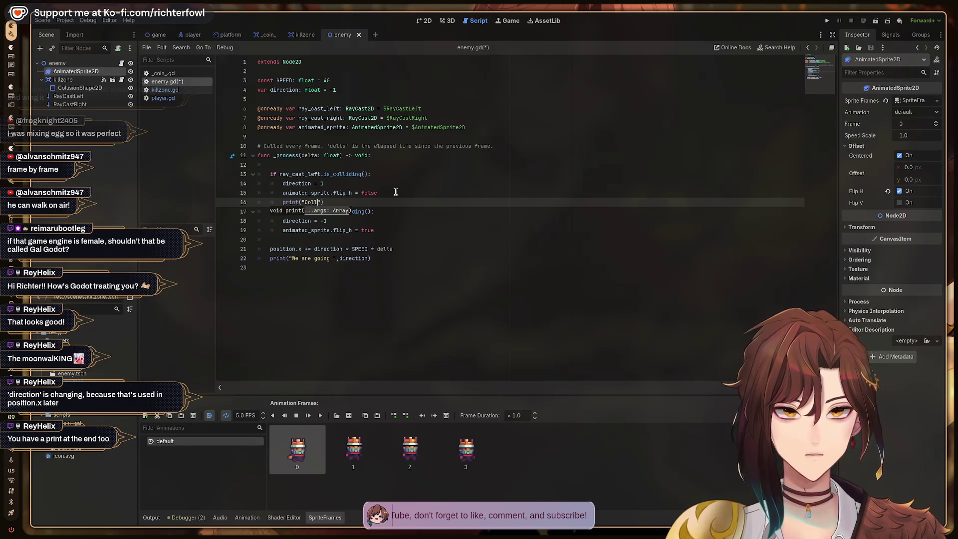
key("BackSpace")
key("BackSpace")
key("BackSpace")
type("de left!")
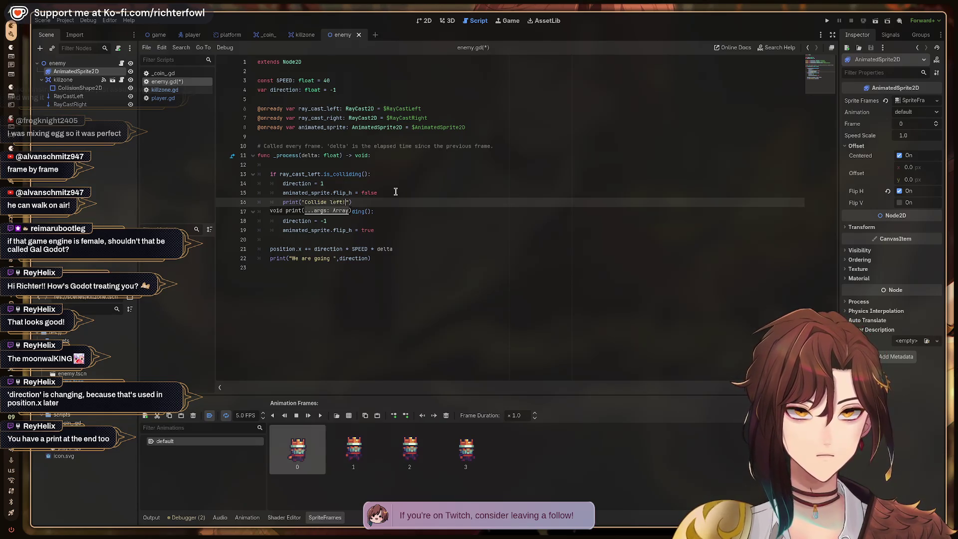
Step: Add print("Collide Right!") after the flip_h = true line, then run the game
key("Down")
key("Down")
key("Down")
key("Return")
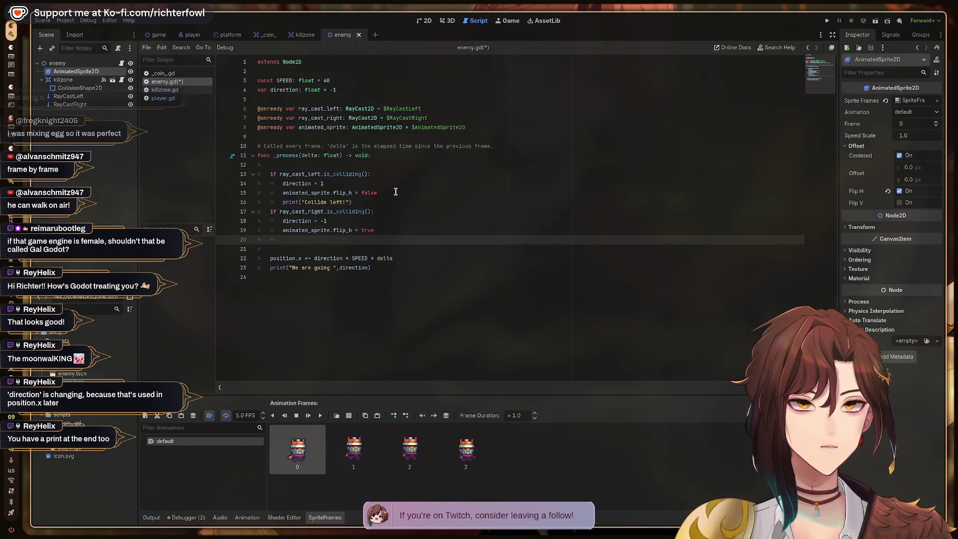
key("BackSpace")
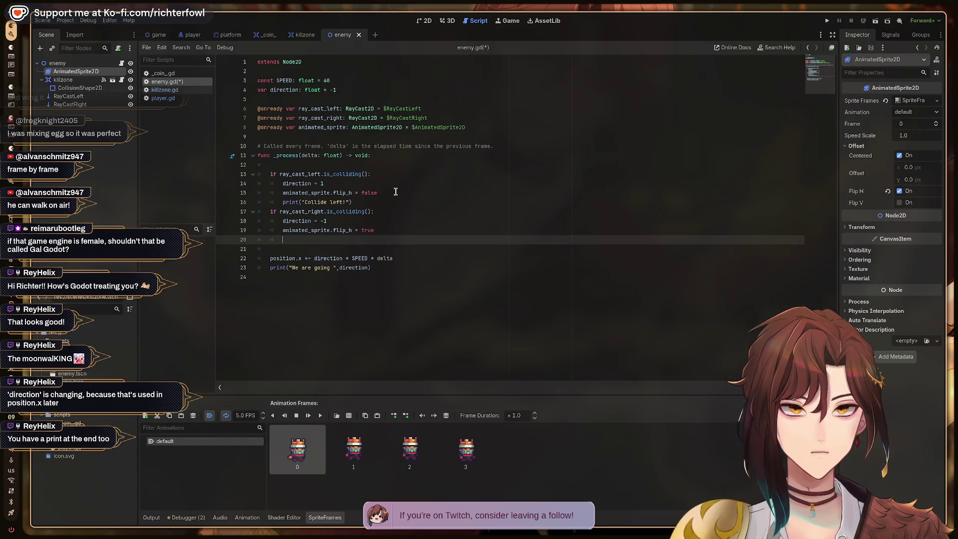
type("print")
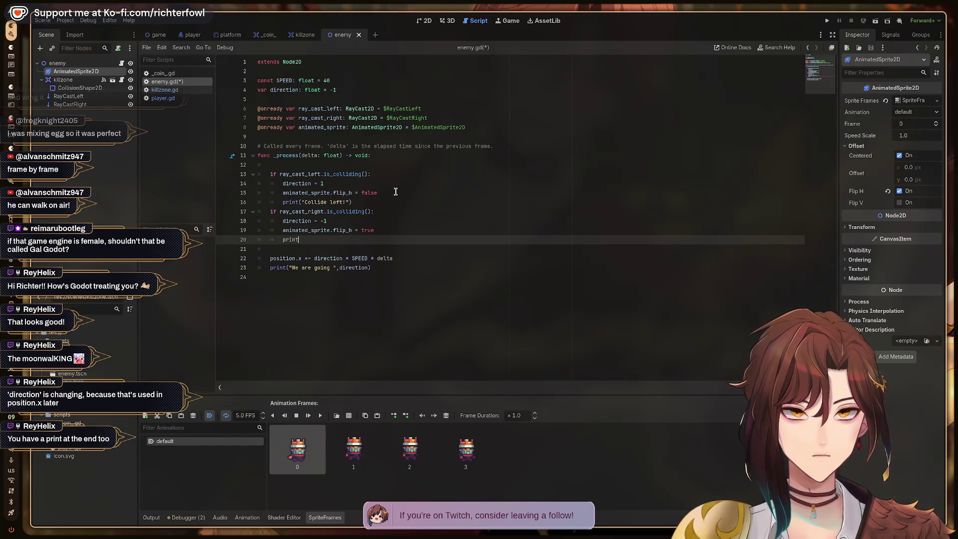
type("(Cp;;")
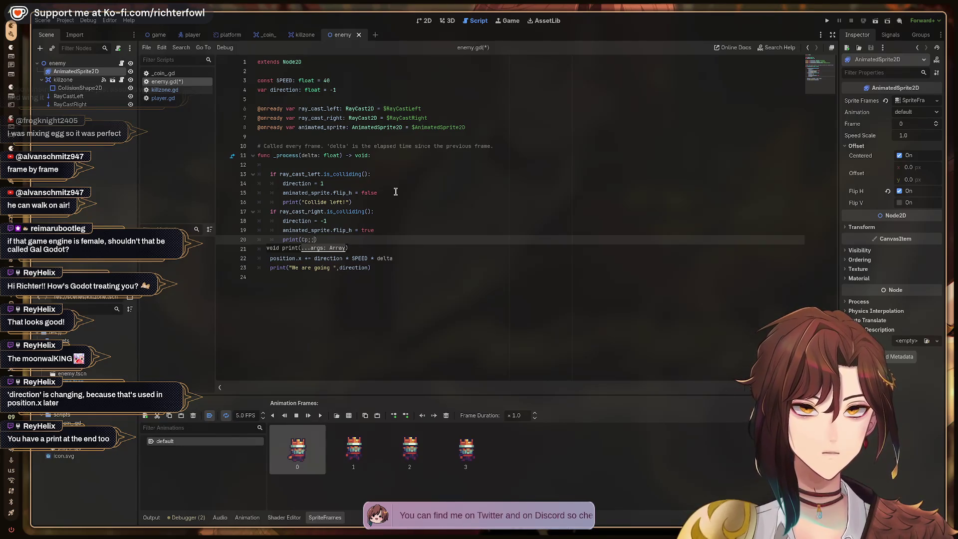
key("BackSpace")
type("ollife")
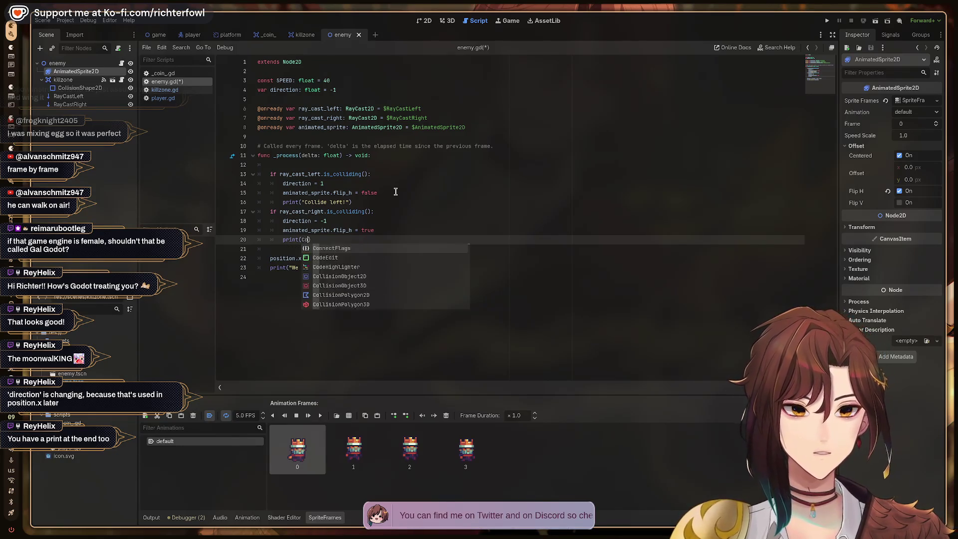
key("BackSpace")
key("BackSpace")
key("BackSpace")
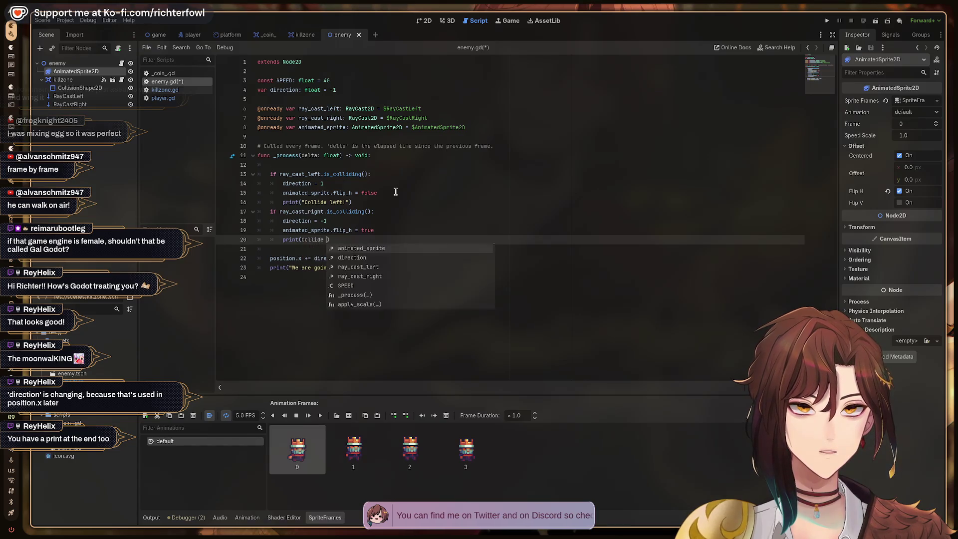
key("Left")
key("Left")
key("Left")
type("\"")
key("Right")
key("Right")
key("Right")
type("\"Co")
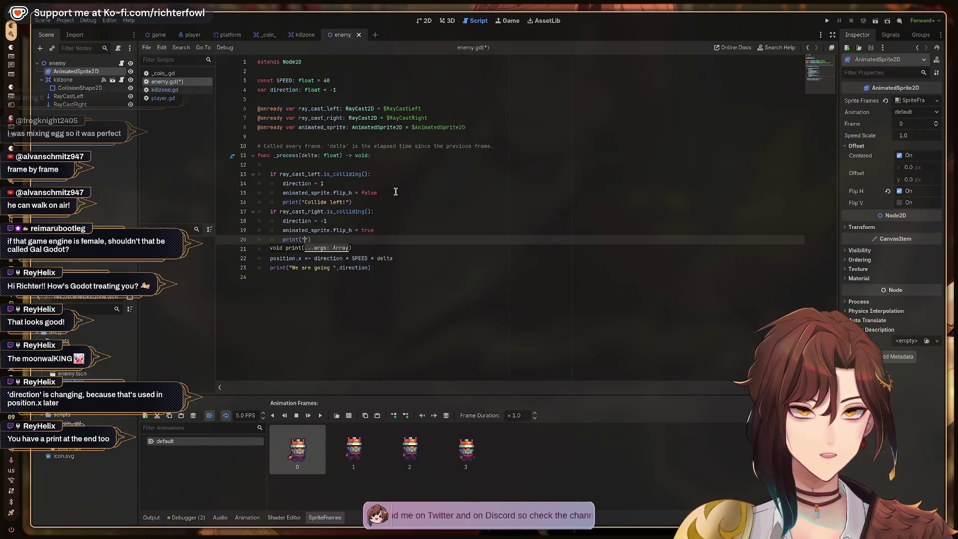
type("llide Right!")
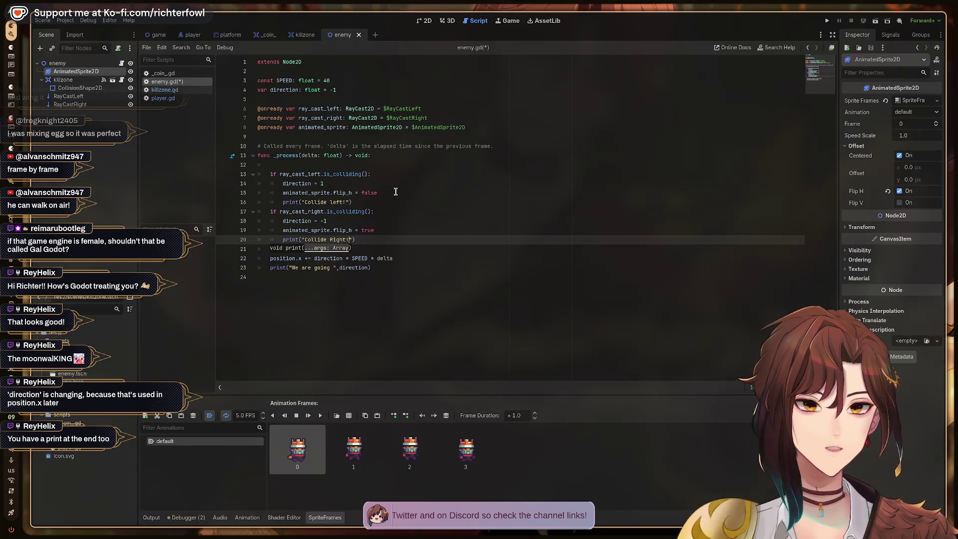
key("End")
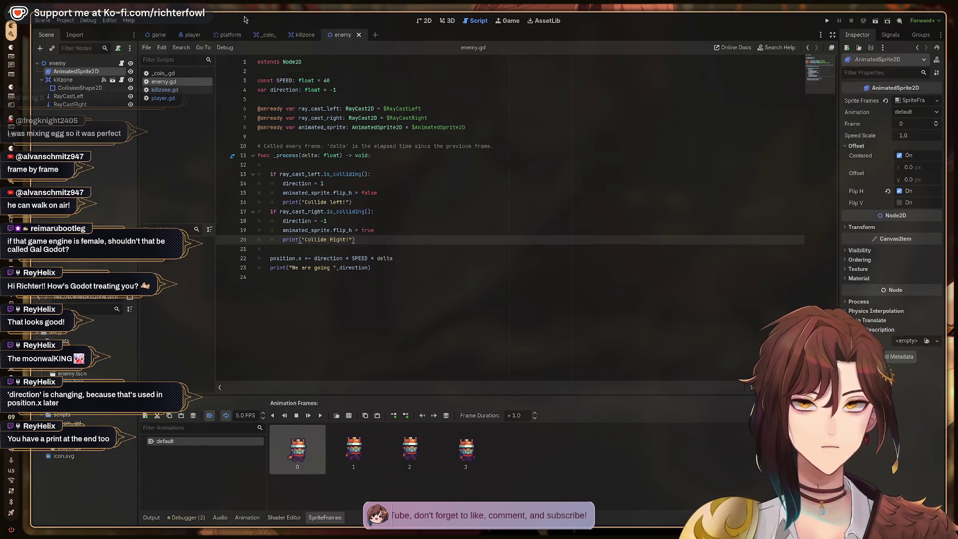
key("F5")
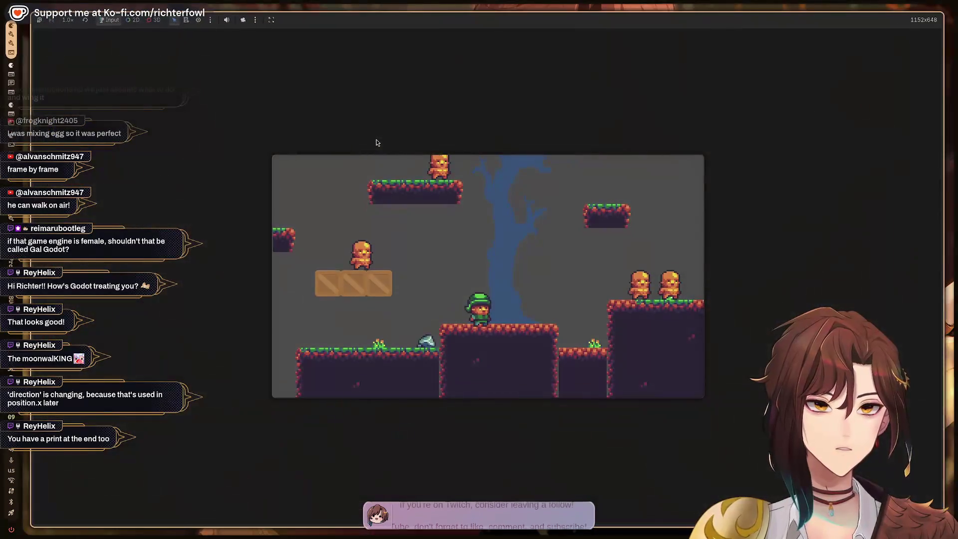
Step: Move the player right through the level, then stop the game with F8
key("Right")
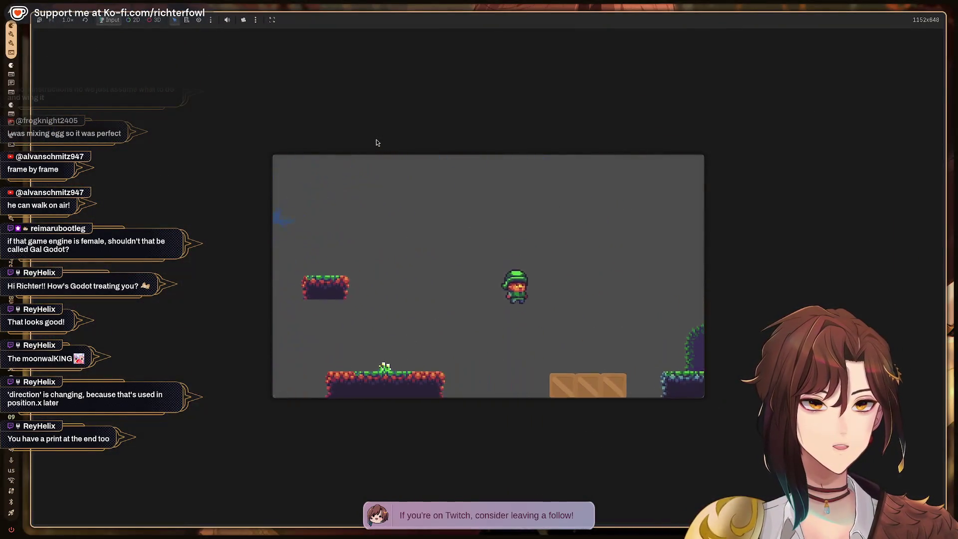
key("Right")
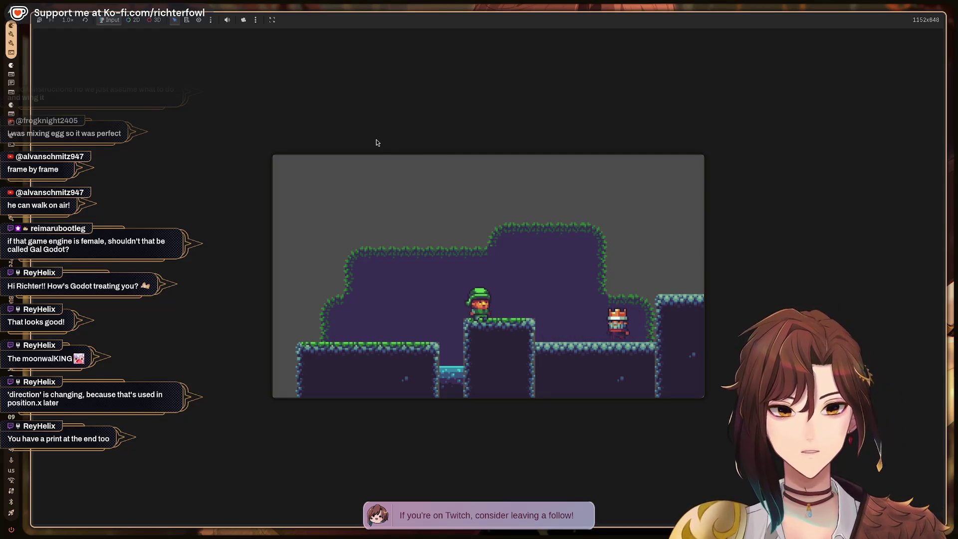
key("F8")
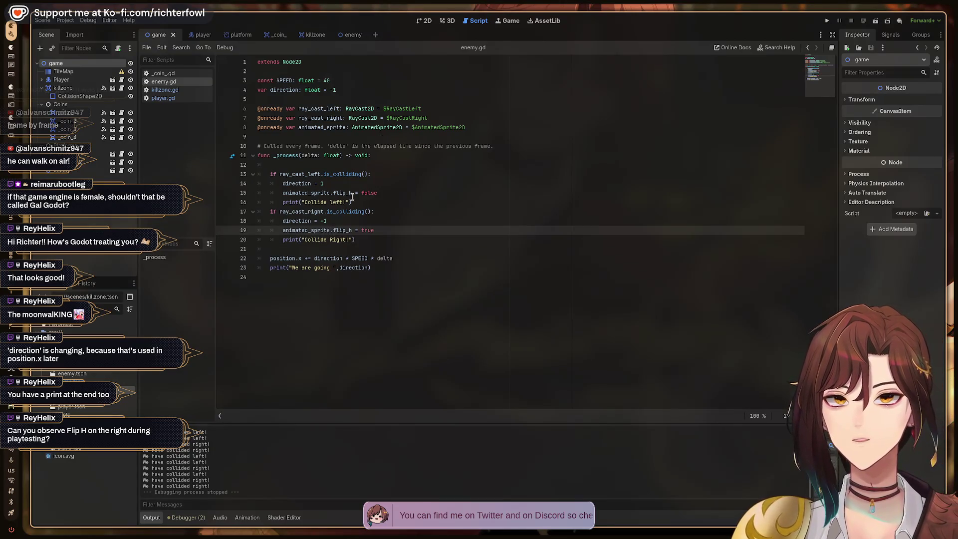
Step: Check the flip_h = false line in enemy.gd, then return to the enemy scene's AnimatedSprite2D
left_click(342, 180)
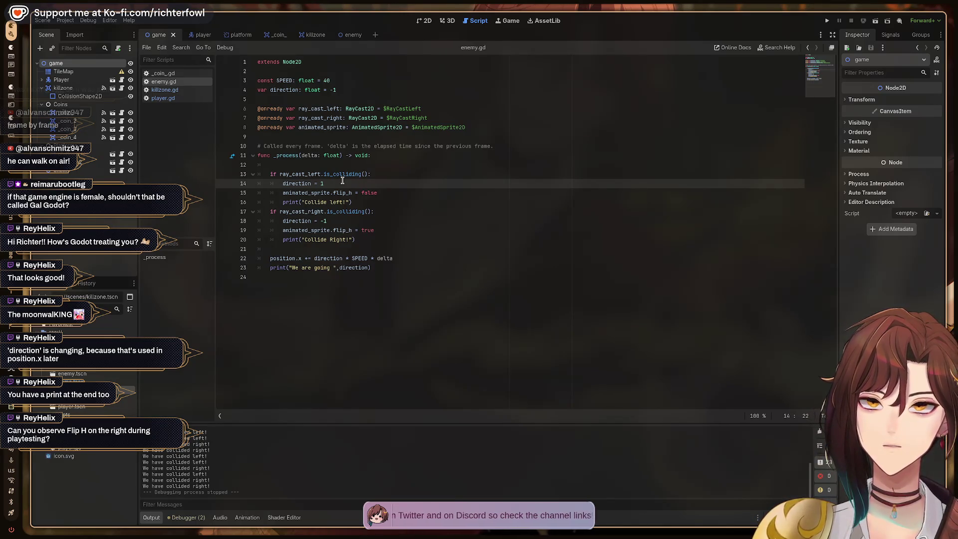
key("Down")
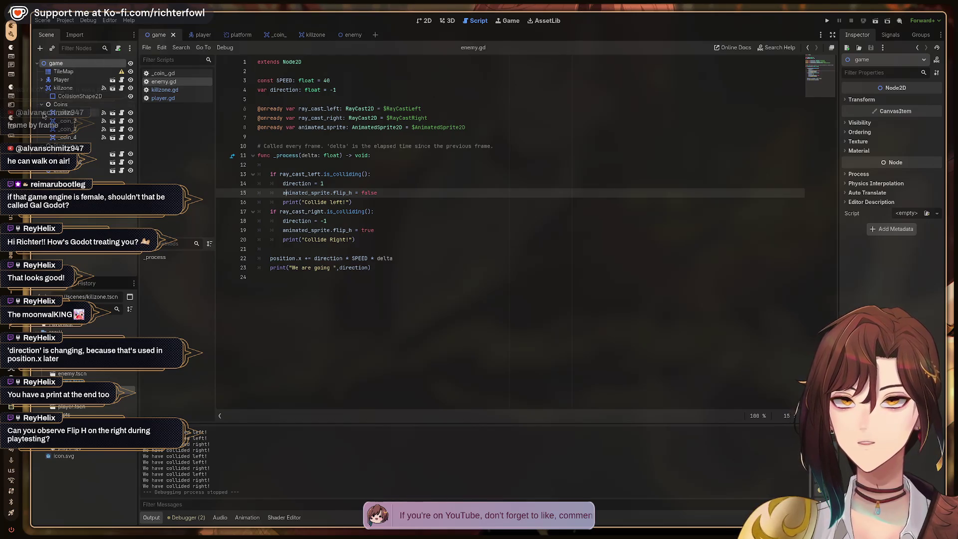
left_click(353, 35)
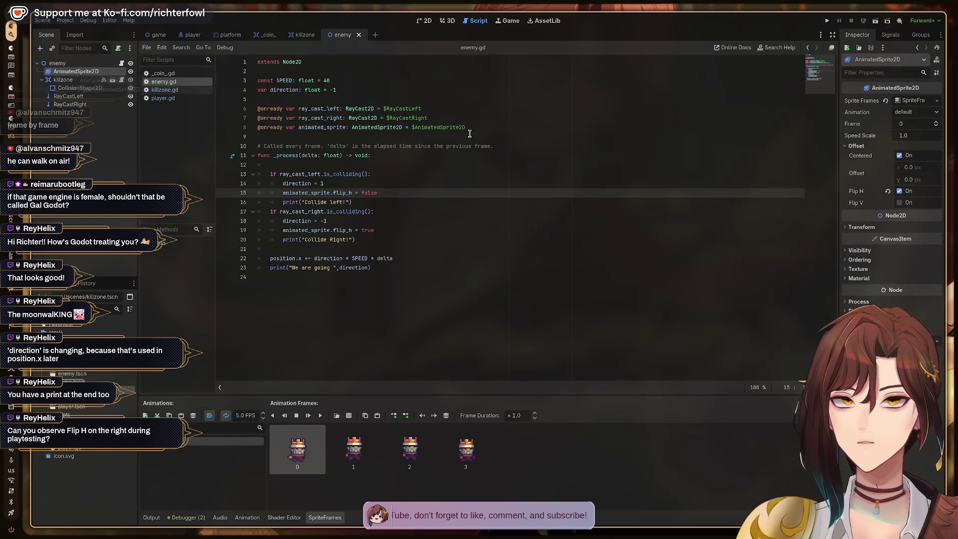
Step: Cut the old animated_sprite declaration and delete both old flip_h lines
left_click(485, 128)
key("shift+Home")
key("ctrl+x")
key("Down")
key("Down")
key("Down")
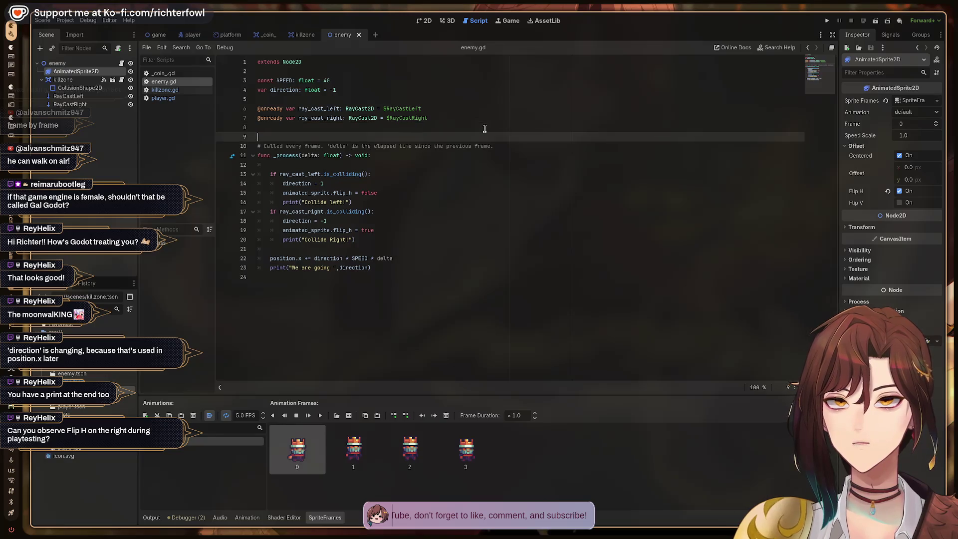
key("Up")
key("Up")
key("Up")
key("shift+End")
key("BackSpace")
key("Down")
key("Down")
key("Down")
key("Down")
key("shift+End")
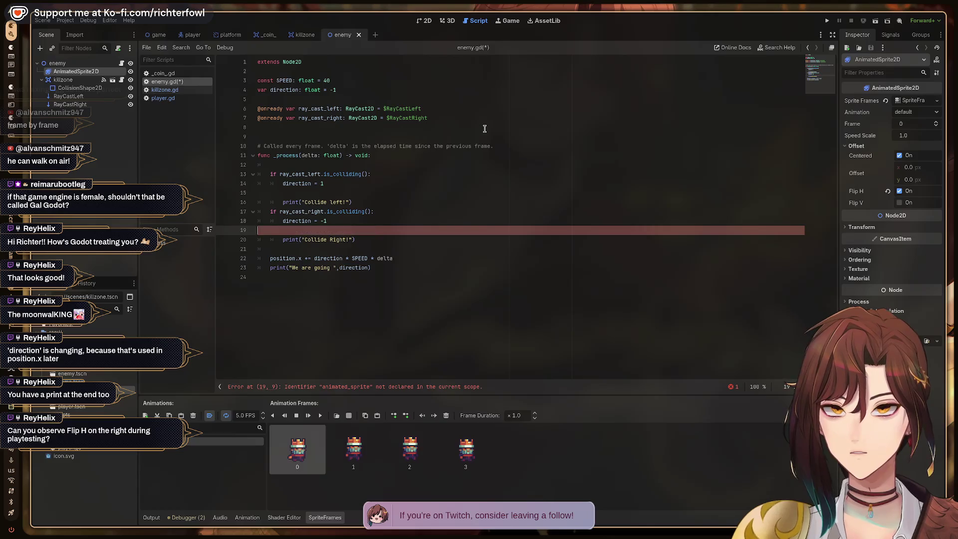
key("BackSpace")
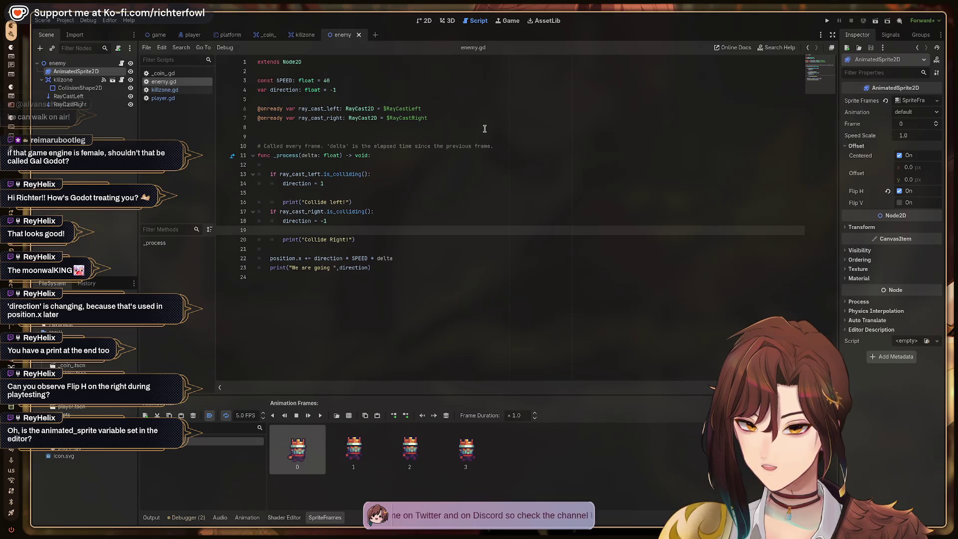
left_click(58, 68)
left_click(73, 73)
left_click_drag(71, 74, 292, 129)
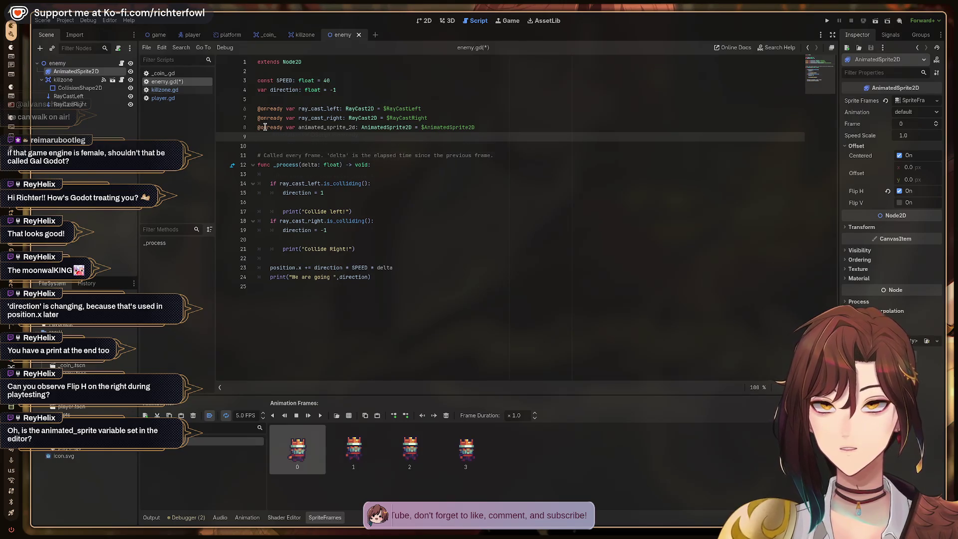
mouse_move(265, 128)
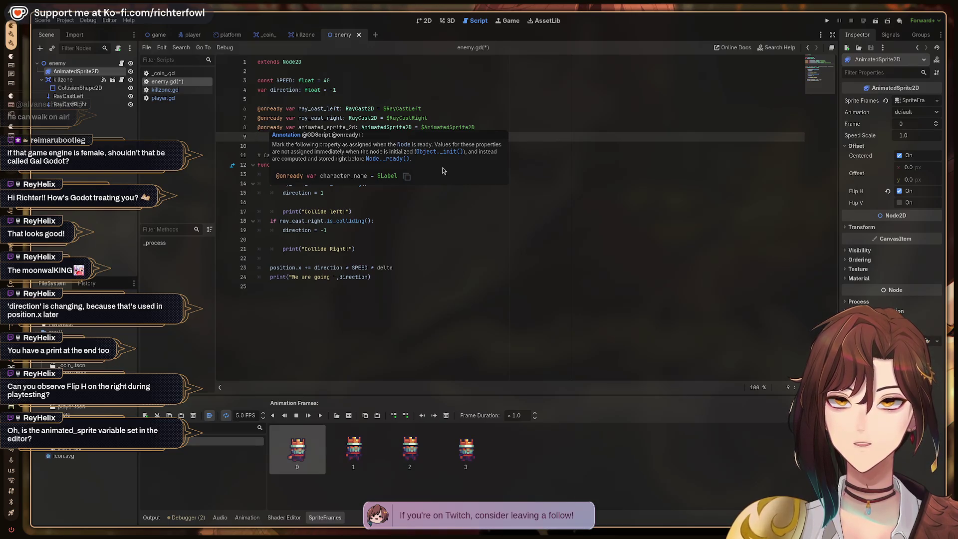
left_click(58, 64)
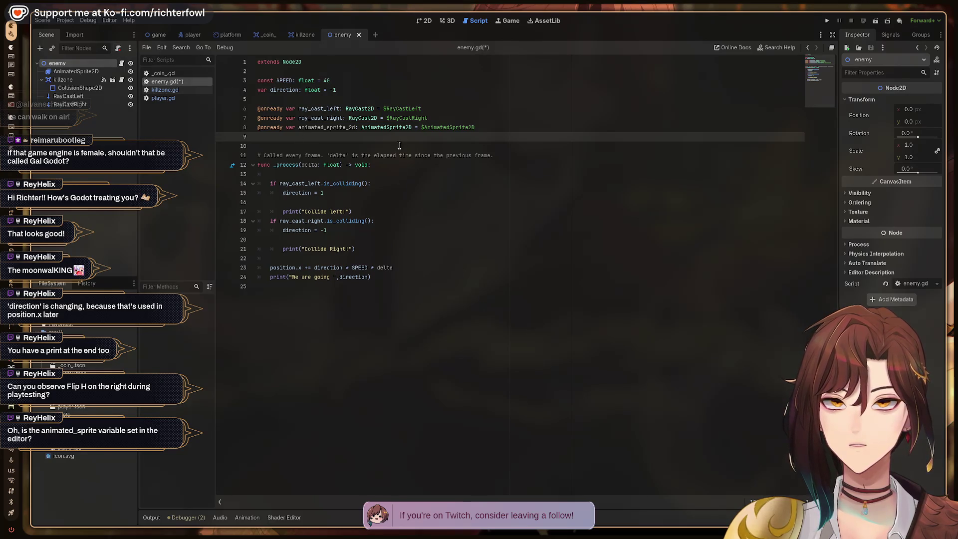
left_click(72, 71)
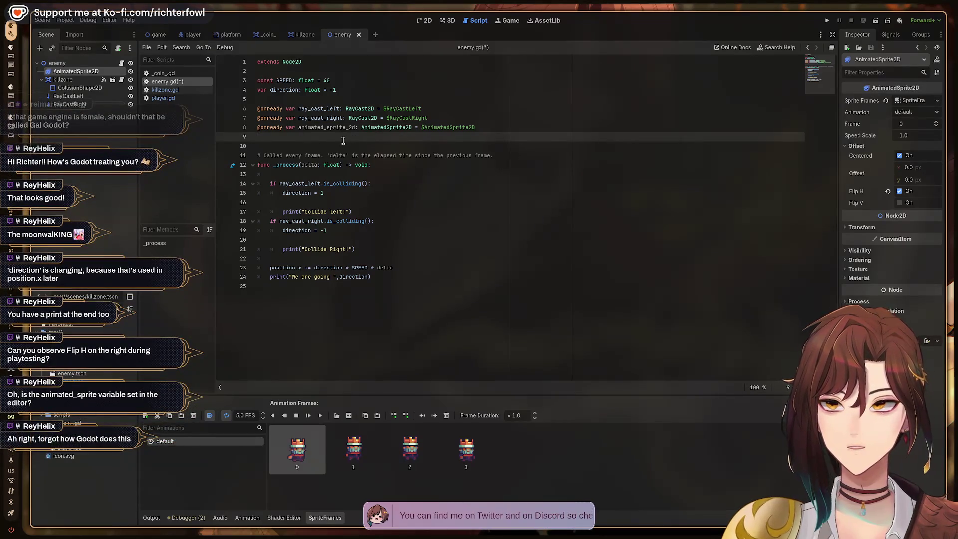
key("Delete")
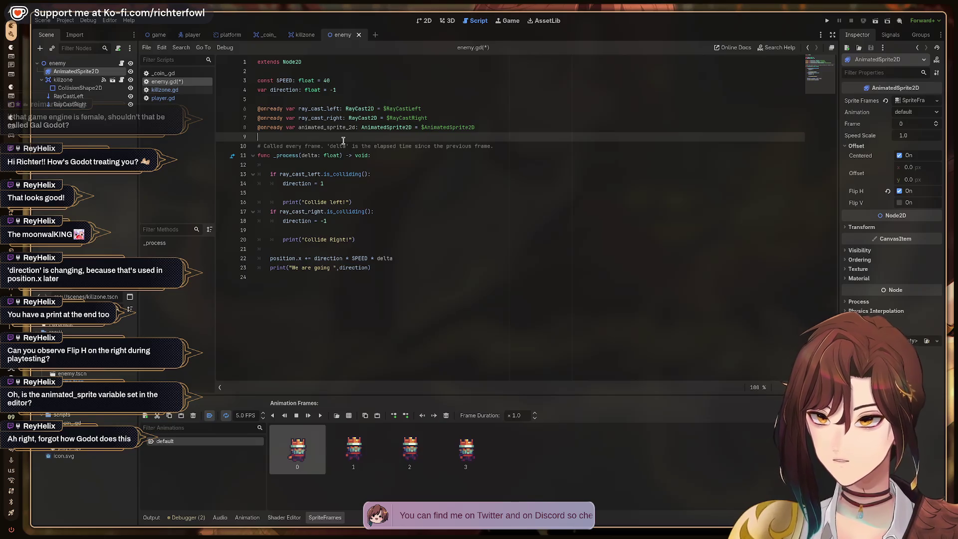
key("Down")
key("Up")
key("Up")
key("shift+End")
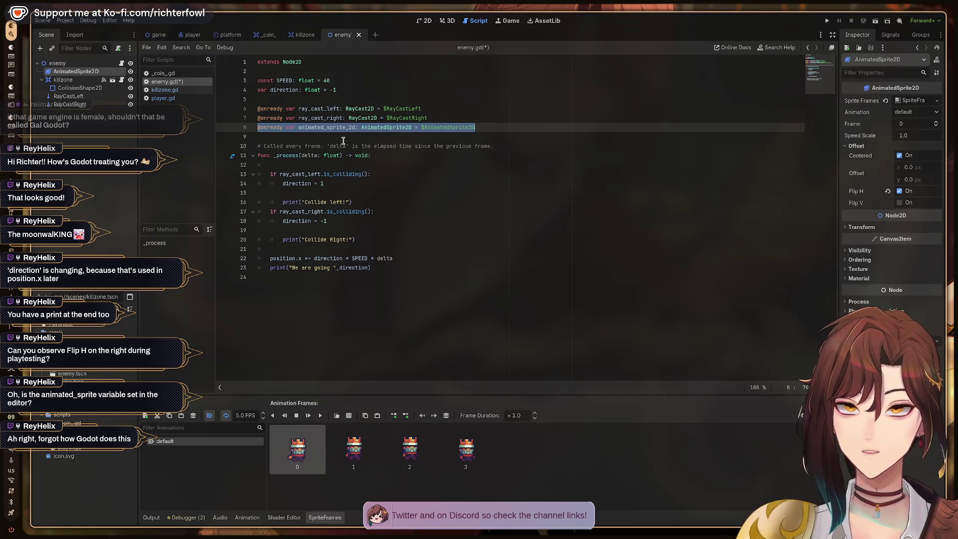
key("Down")
key("Down")
key("Down")
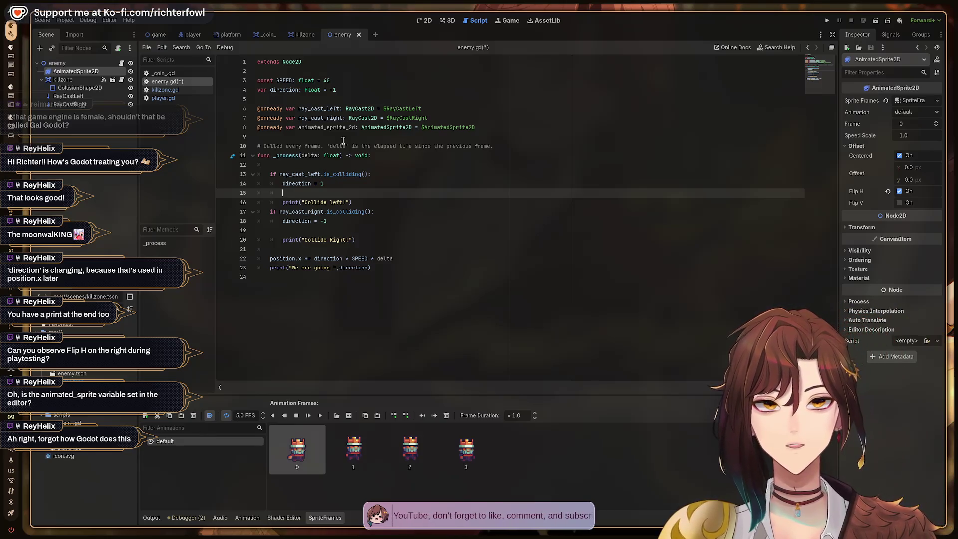
Step: Write animated_sprite_2d.flip_h = false on line 15 for left collisions
type("anim")
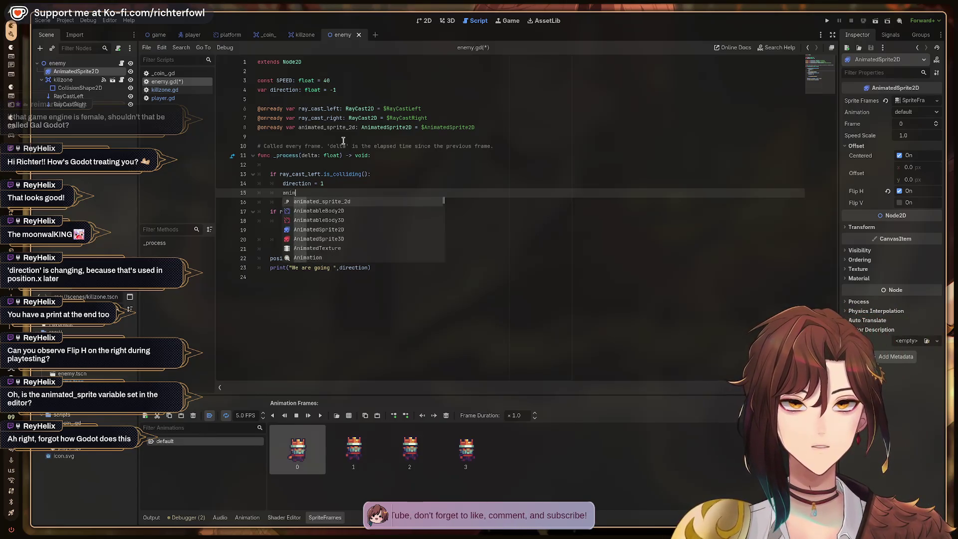
key("Return")
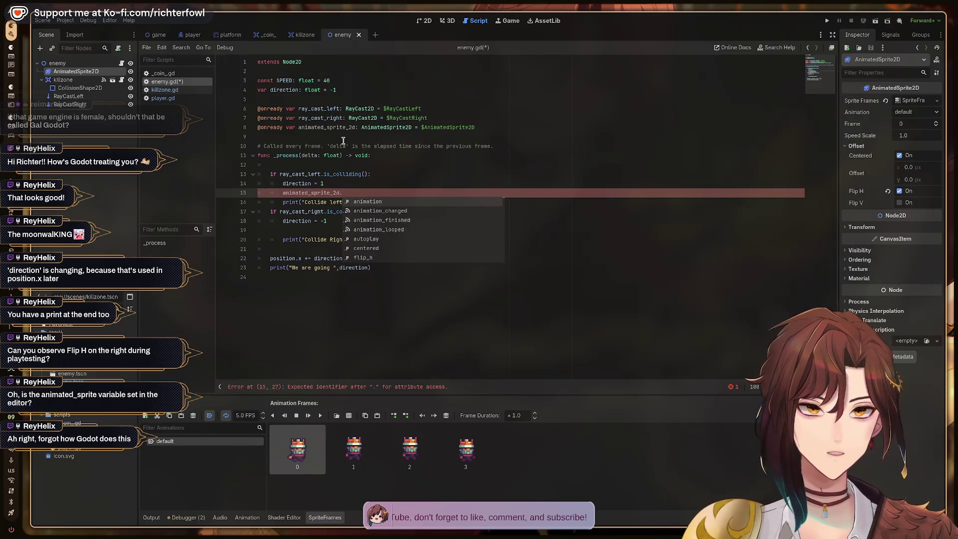
type("get")
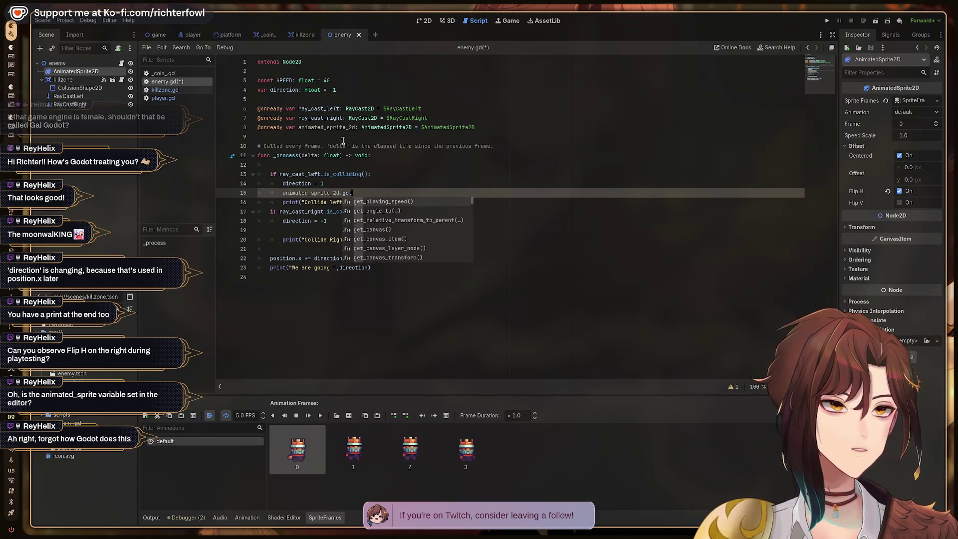
key("BackSpace")
key("BackSpace")
key("BackSpace")
type("fl")
key("Return")
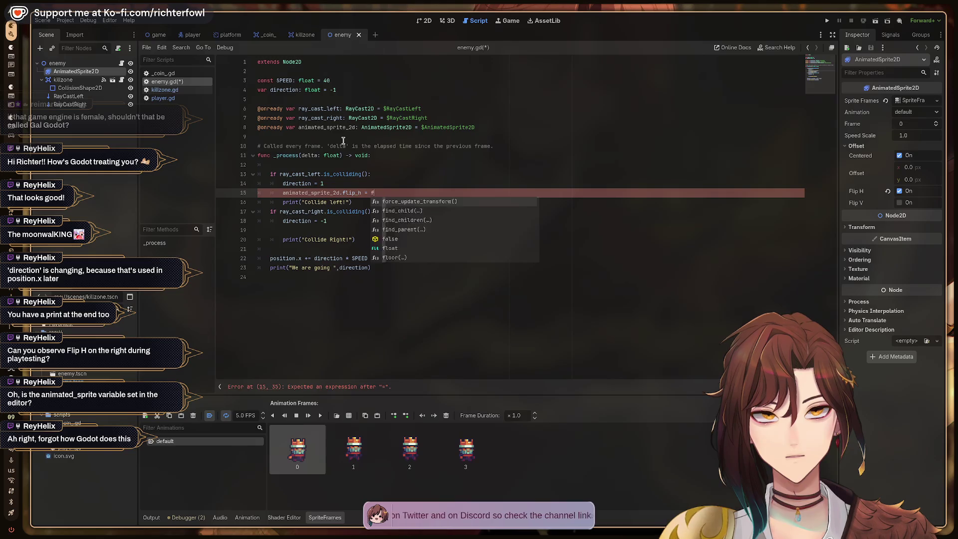
type("false")
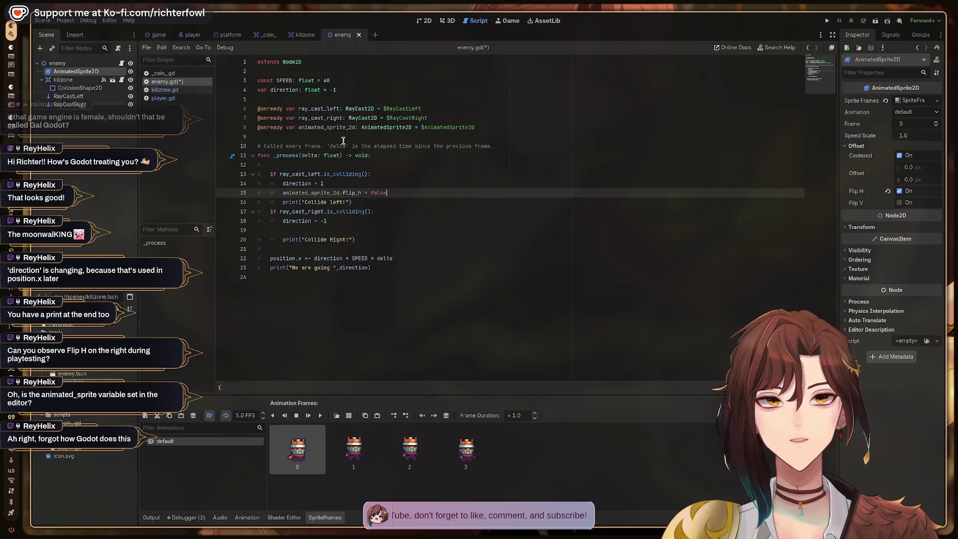
Step: Write animated_sprite_2d.flip_h = true on line 19, save enemy.gd and run the game
key("Down")
key("Down")
key("Down")
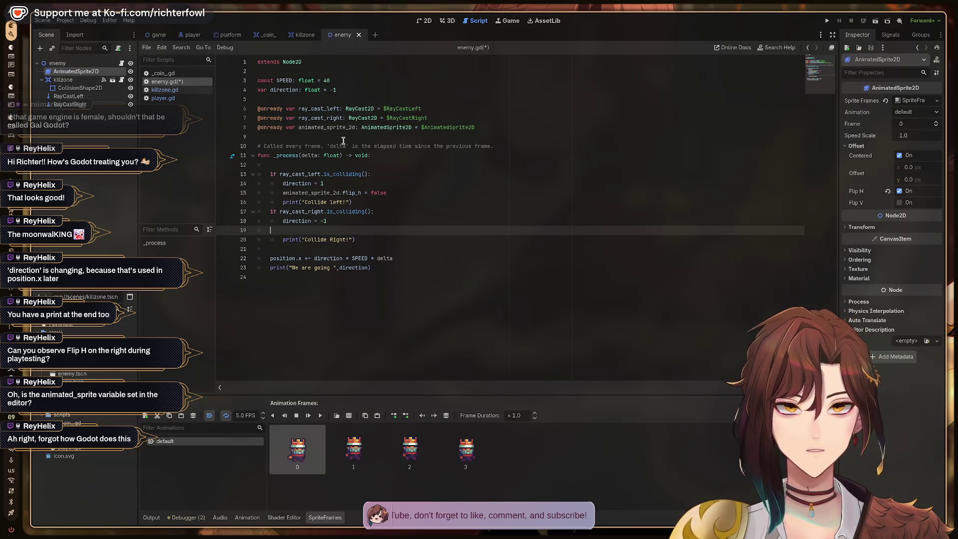
type("anim")
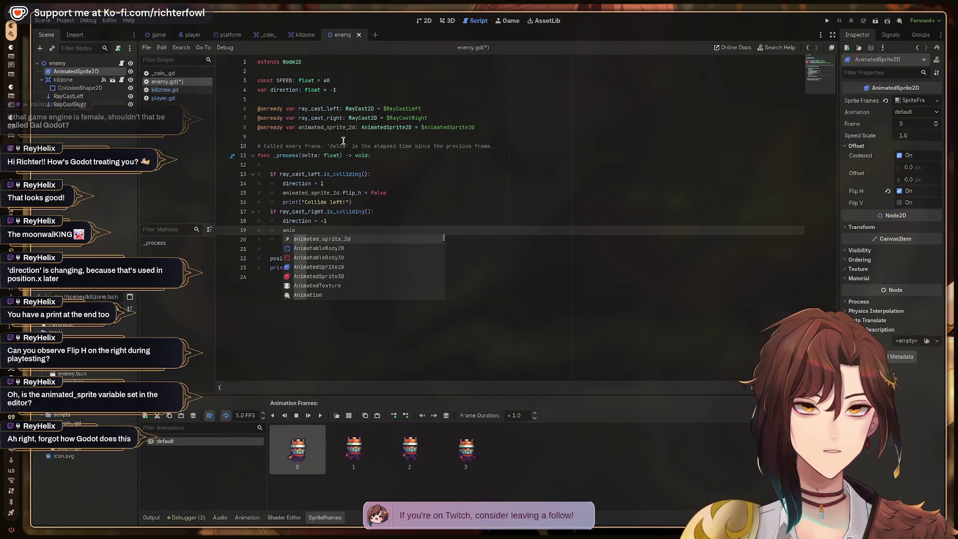
key("Return")
type("fl")
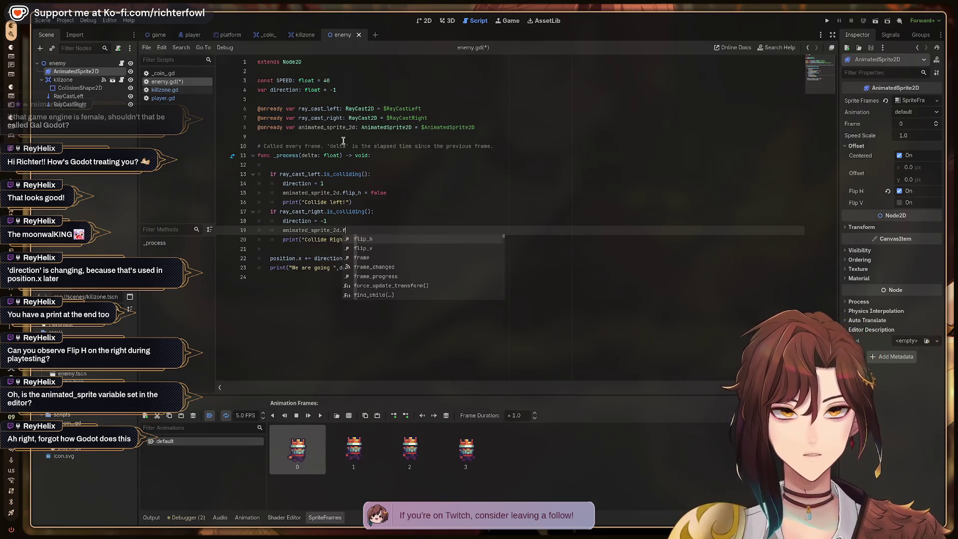
key("Return")
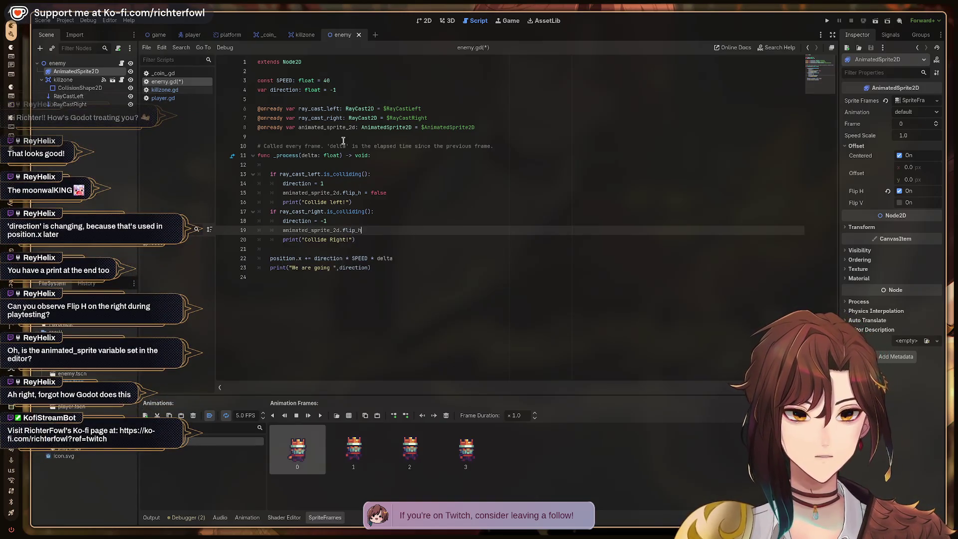
type(" = true")
key("Return")
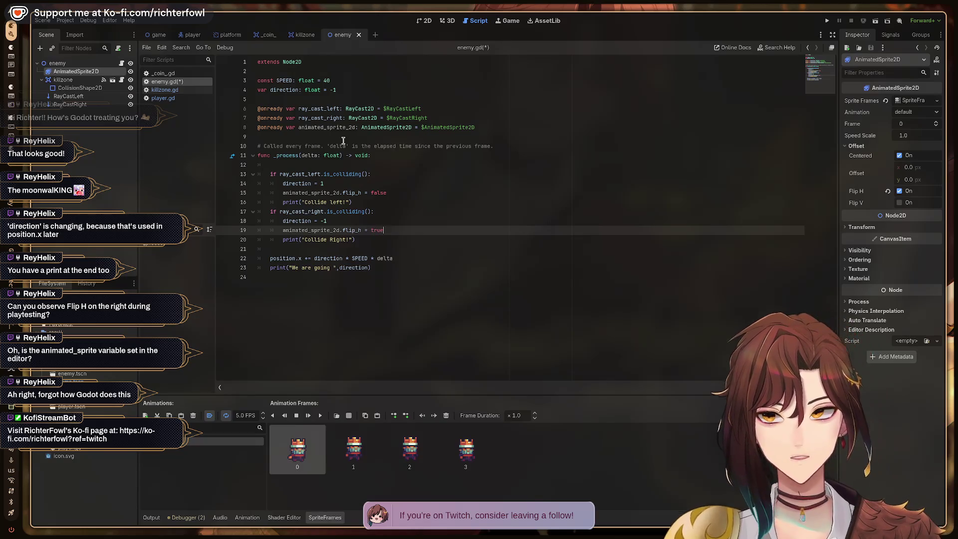
key("ctrl+s")
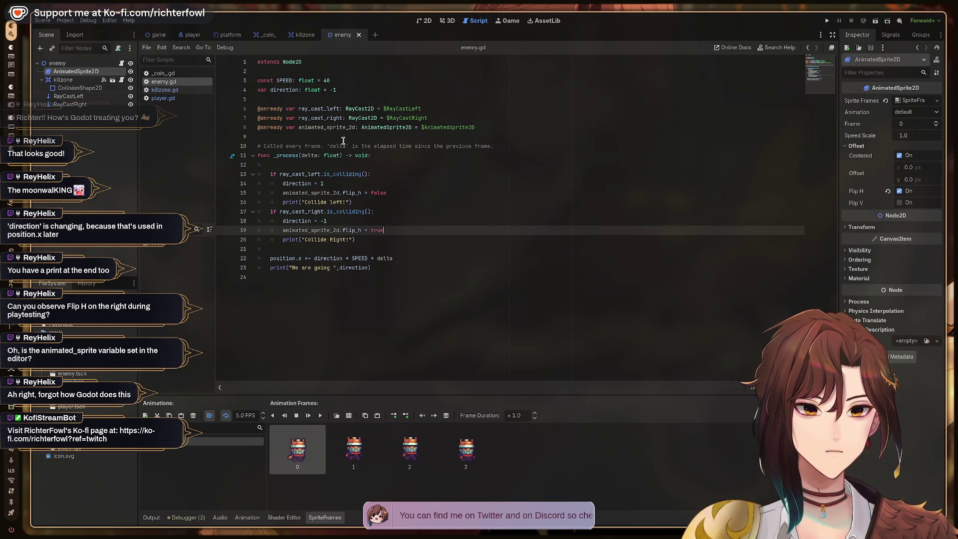
key("F5")
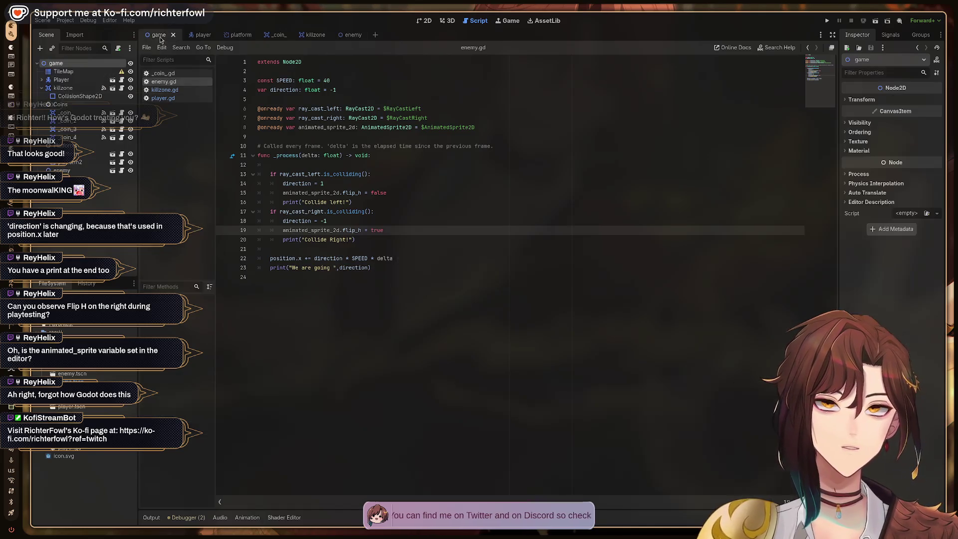
Step: Walk the player right through the level to watch the enemy flip, then stop the game
key("Right")
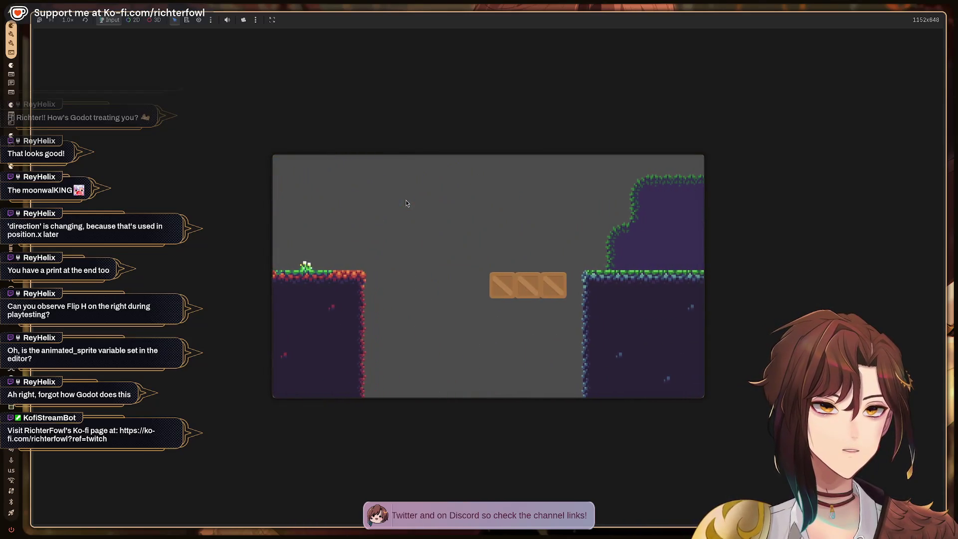
key("Right")
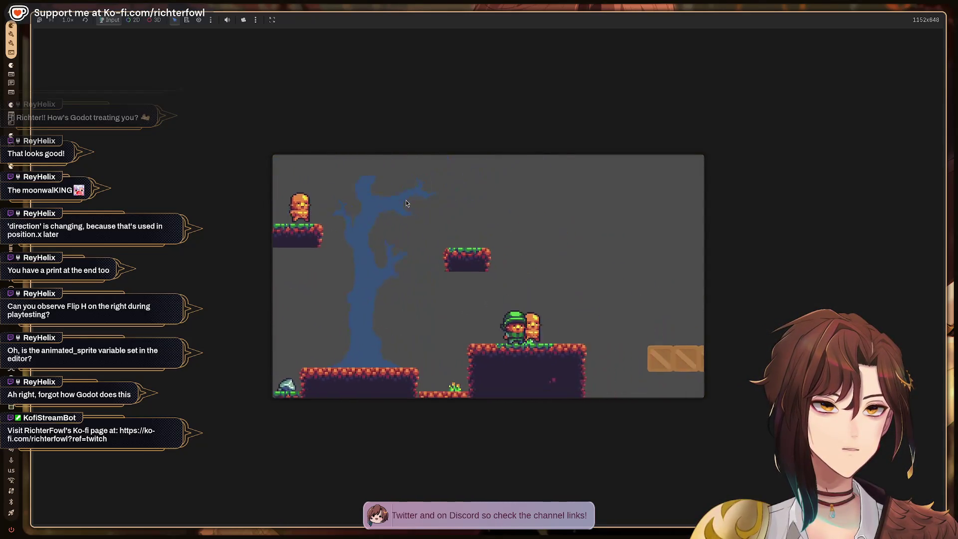
key("Right")
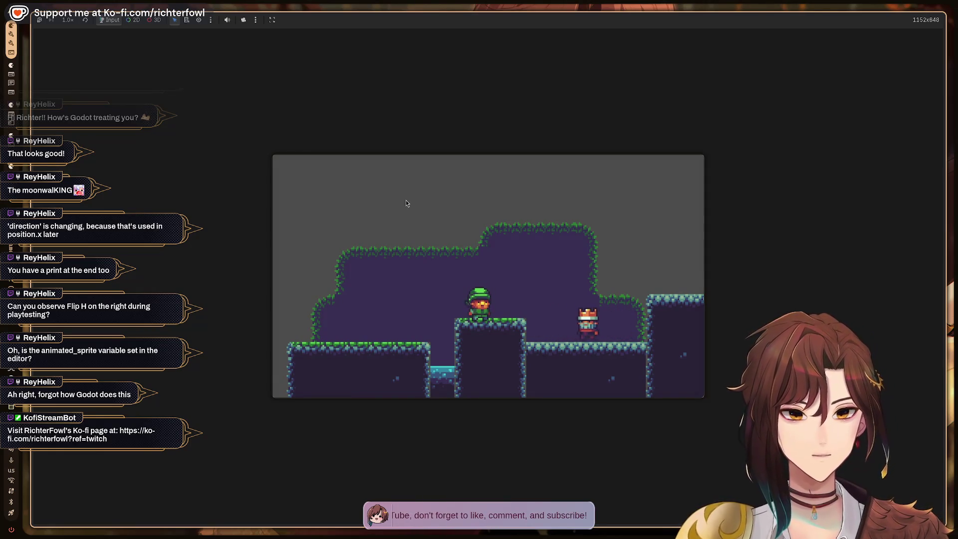
key("F8")
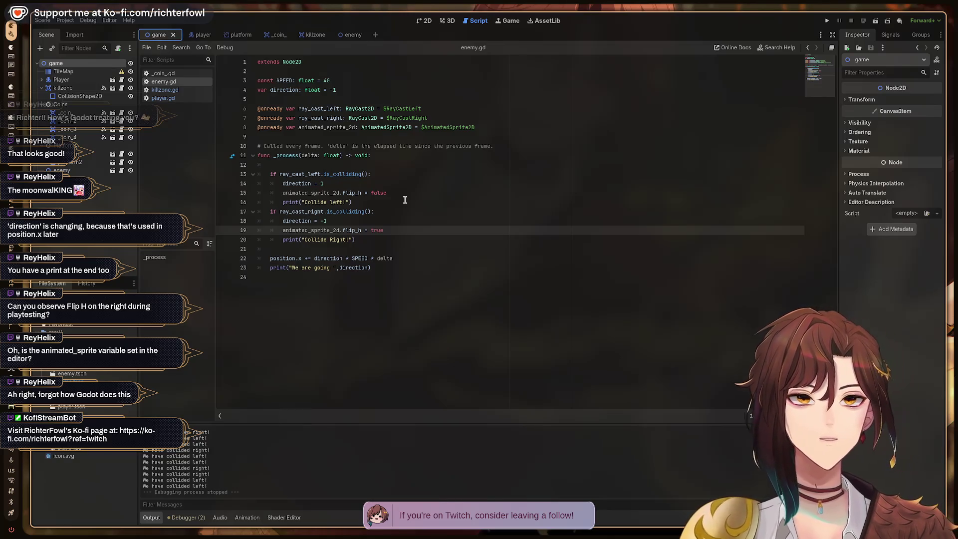
Step: Run the game again and stop it, then switch to the 2D view of the level
left_click(405, 200)
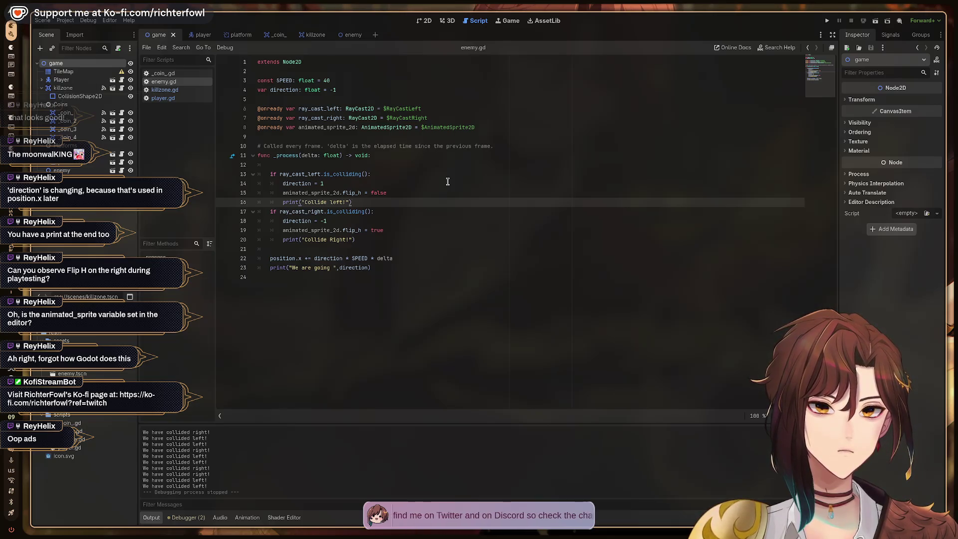
key("F5")
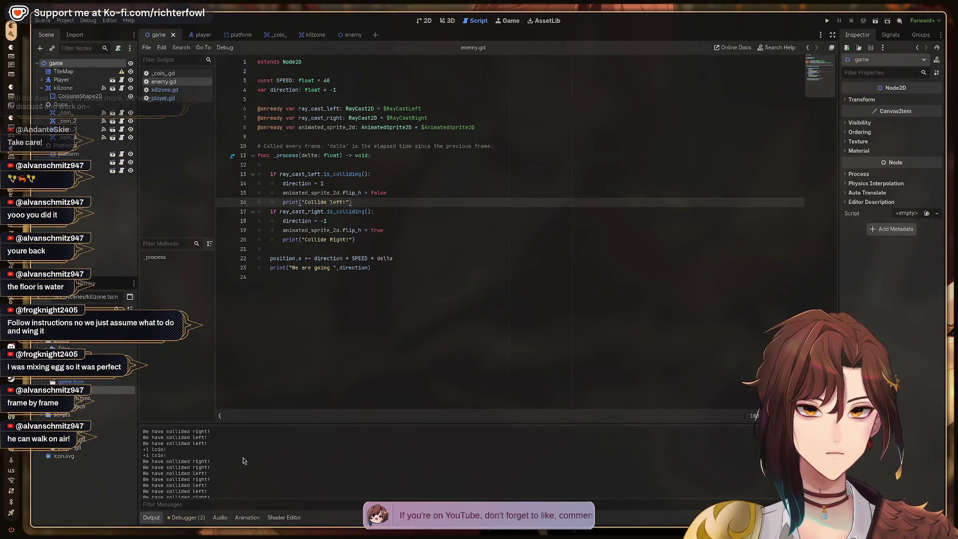
key("F8")
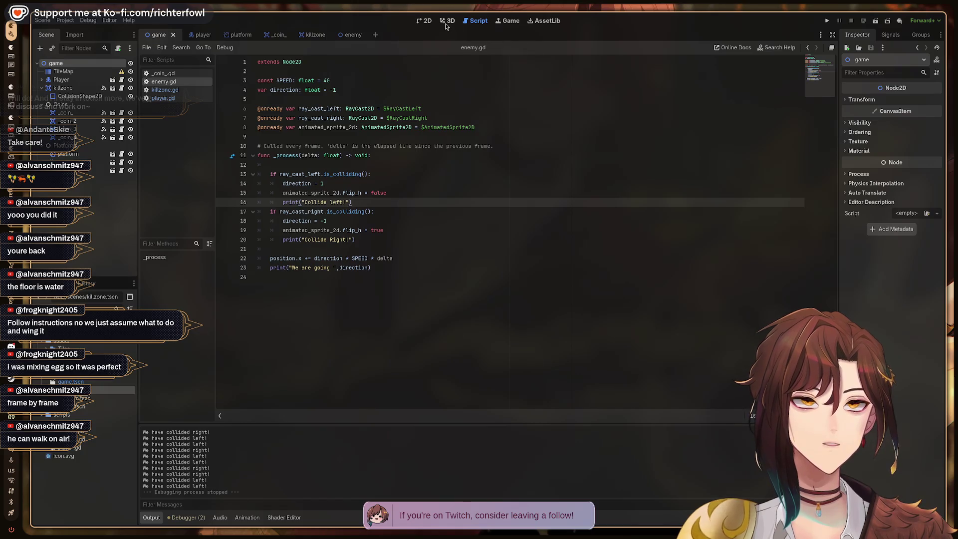
left_click(427, 22)
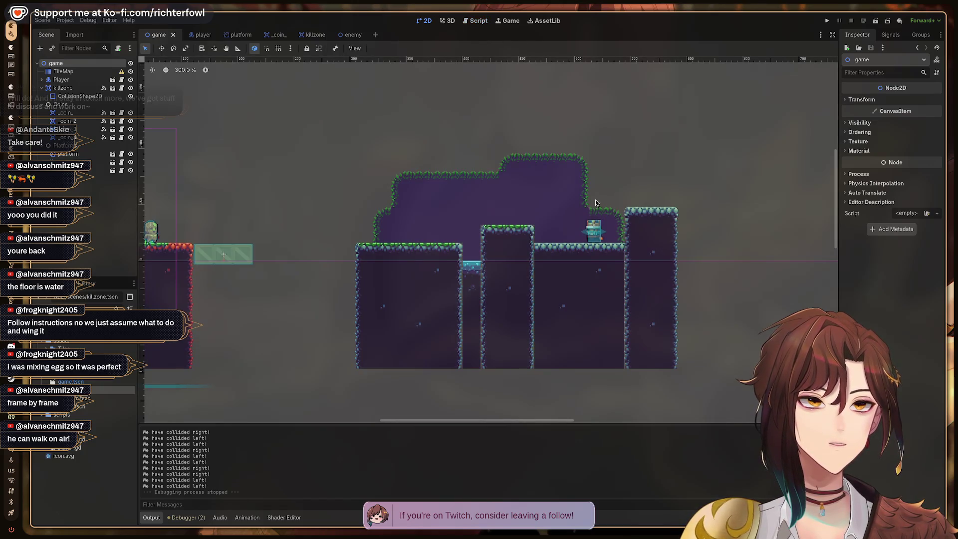
Step: Open the enemy scene, inspect RayCastLeft (-13 px) and RayCastRight (12 px), save, and run the game
left_click_drag(595, 202, 504, 212)
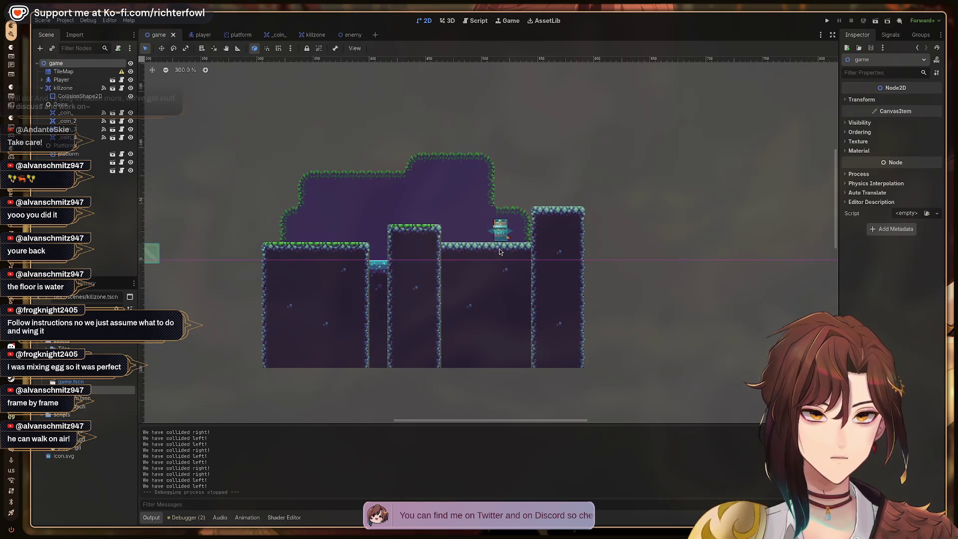
scroll(499, 252, "up", 2)
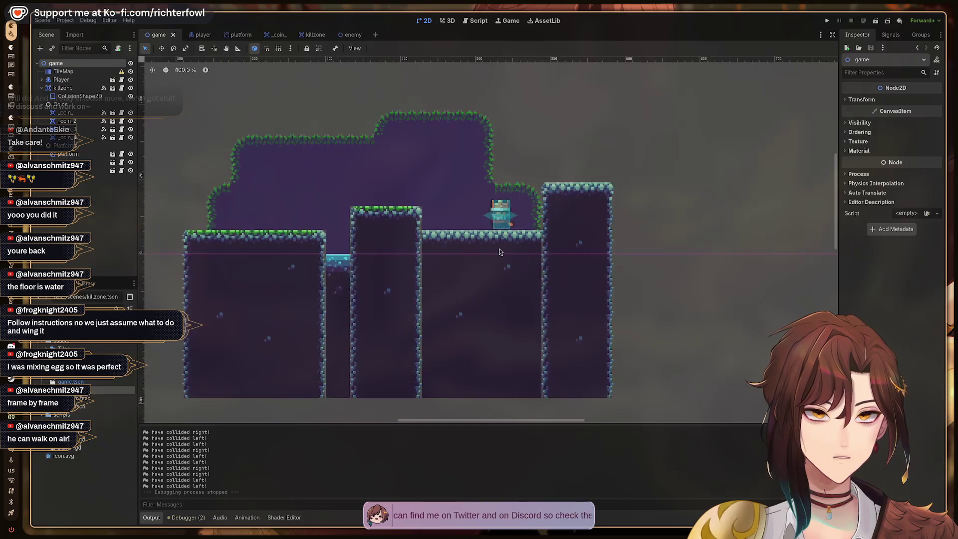
scroll(499, 252, "up", 3)
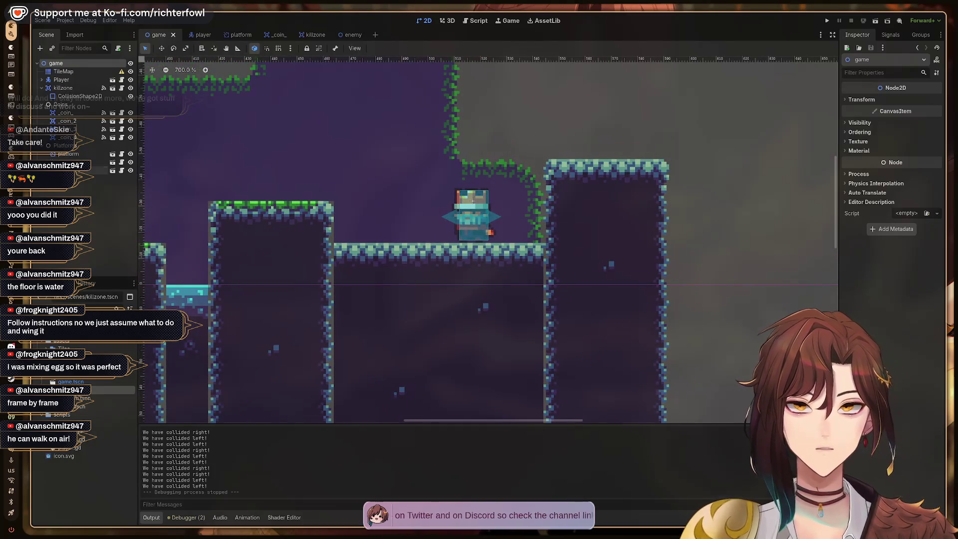
left_click(353, 35)
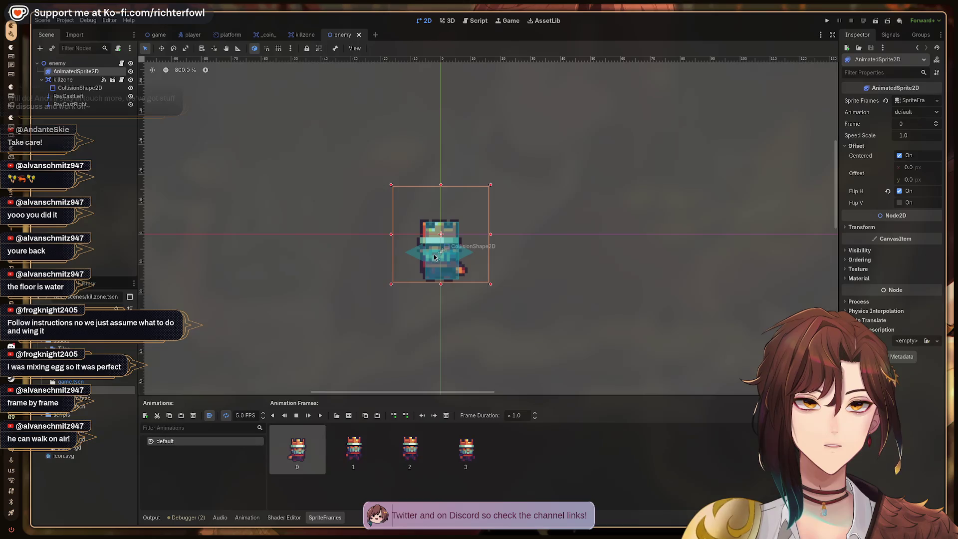
left_click(68, 96)
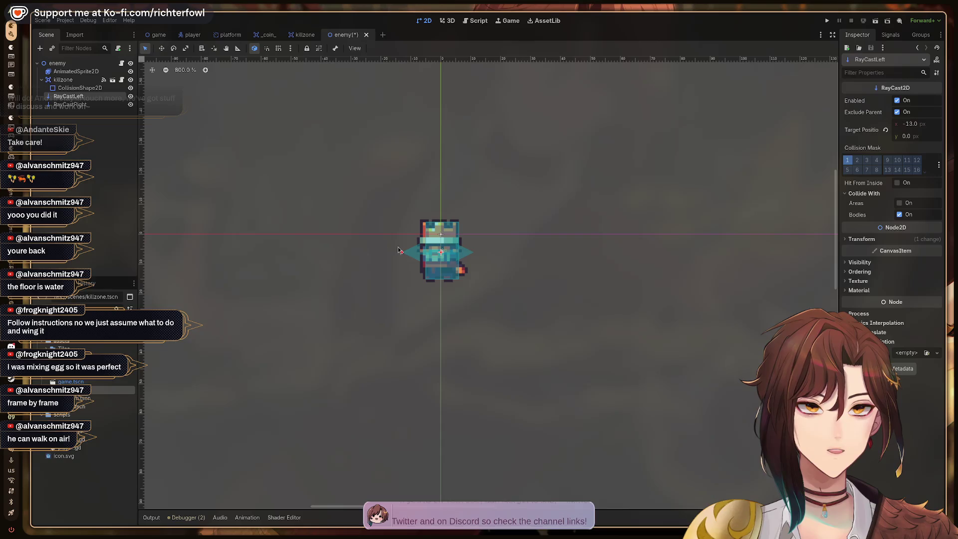
left_click(87, 106)
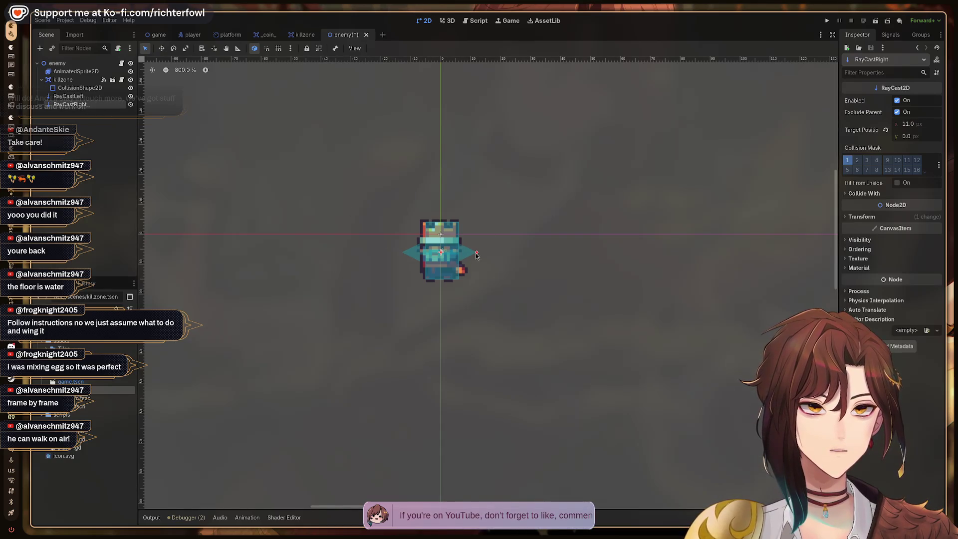
left_click(518, 263)
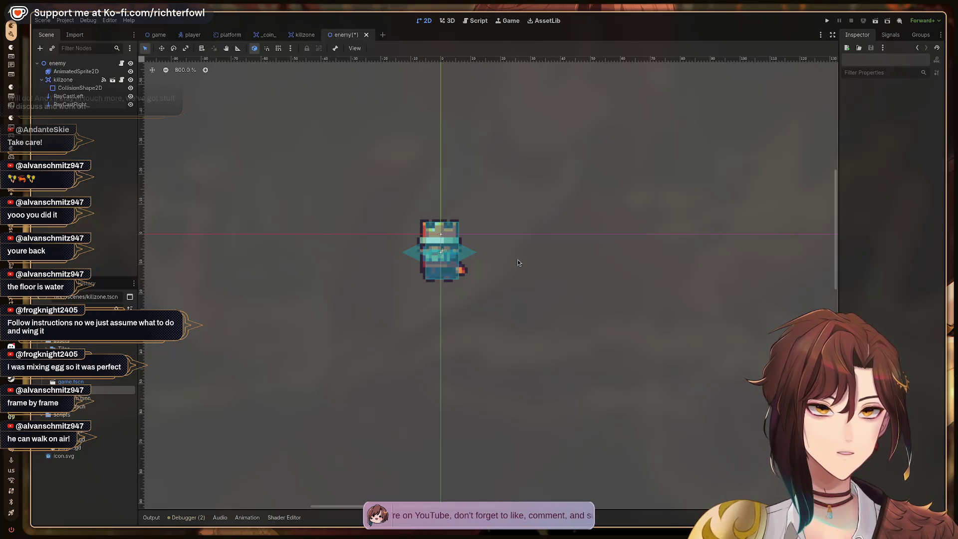
key("ctrl+s")
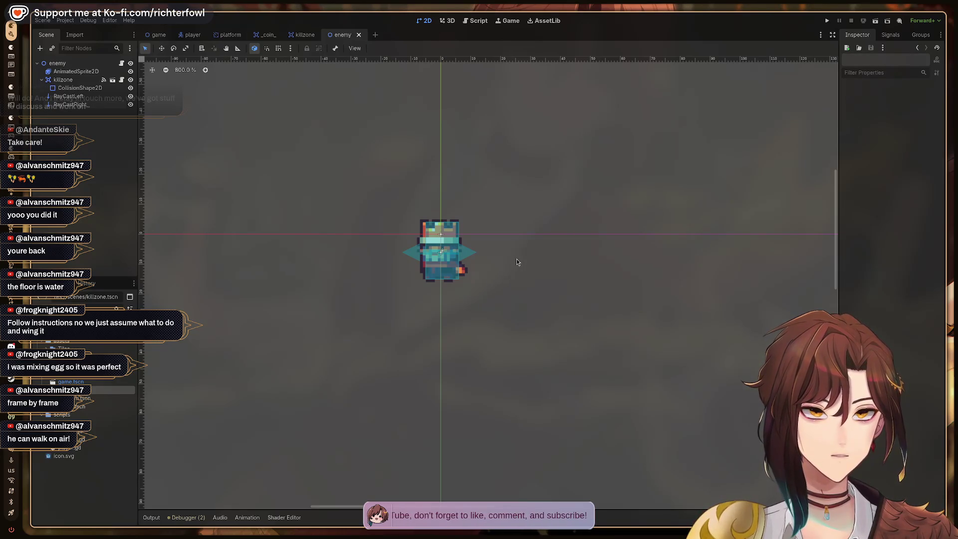
key("F5")
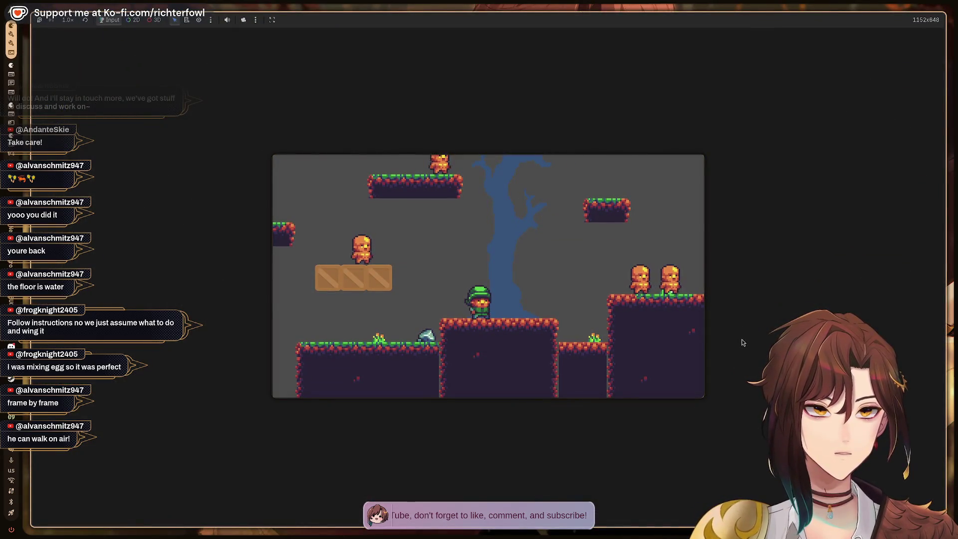
Step: Jump the player over the floating platform and crates onto the grassy platform, then stop the game
key("Right")
key("space")
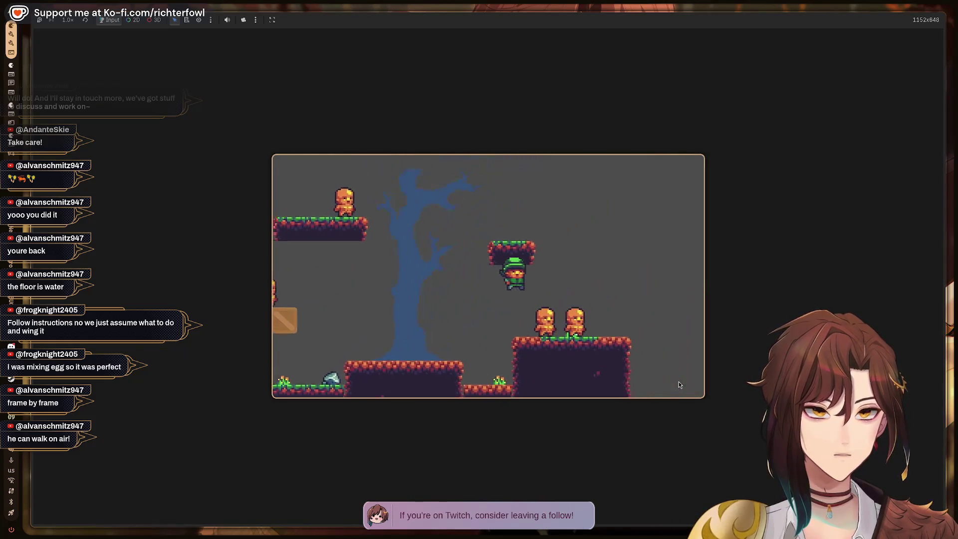
key("Right")
key("space")
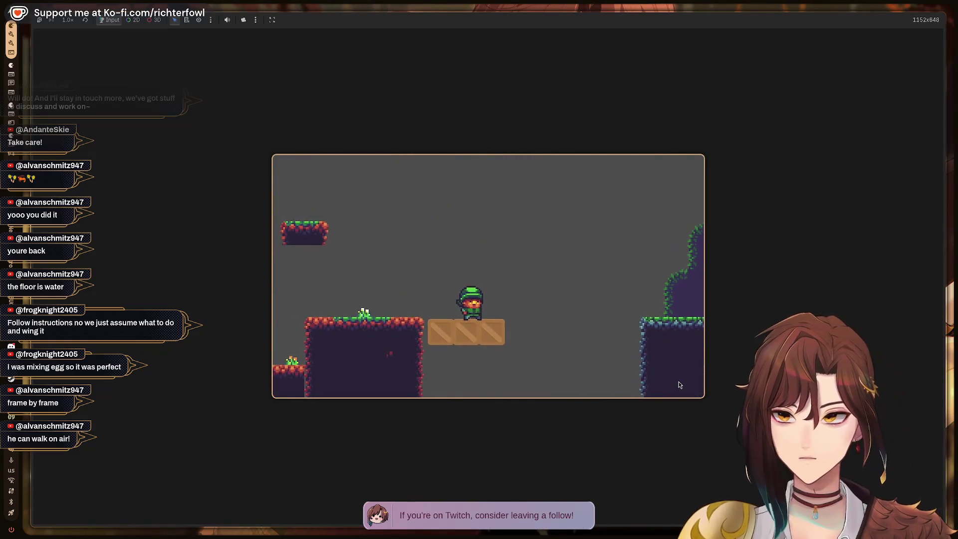
key("Right")
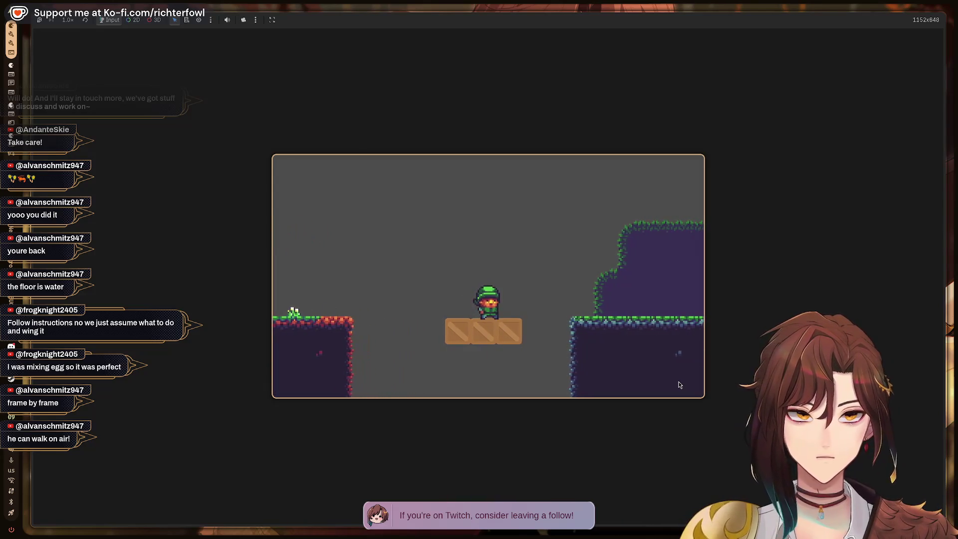
key("space")
key("Right")
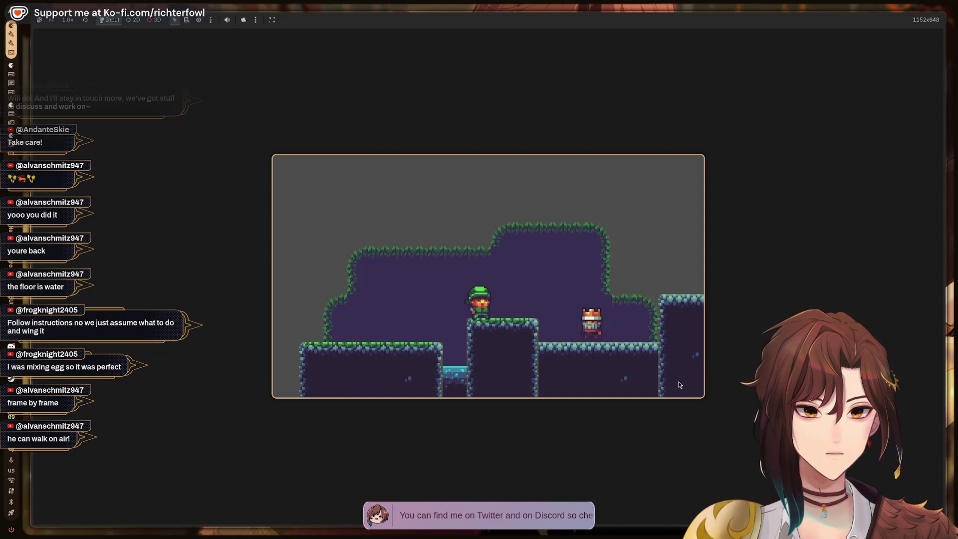
key("F8")
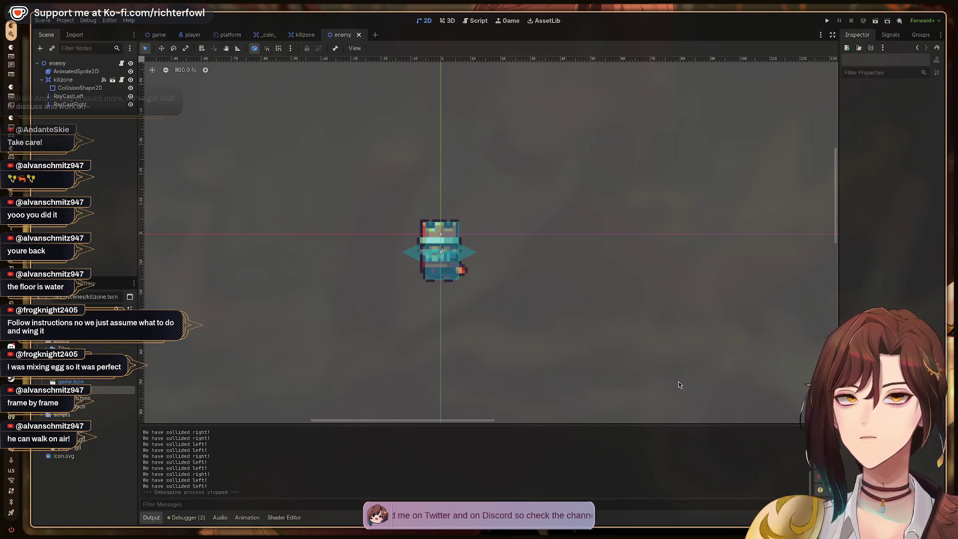
Step: Turn off Flip H on the enemy's AnimatedSprite2D, then save from the enemy.gd script
left_click(86, 71)
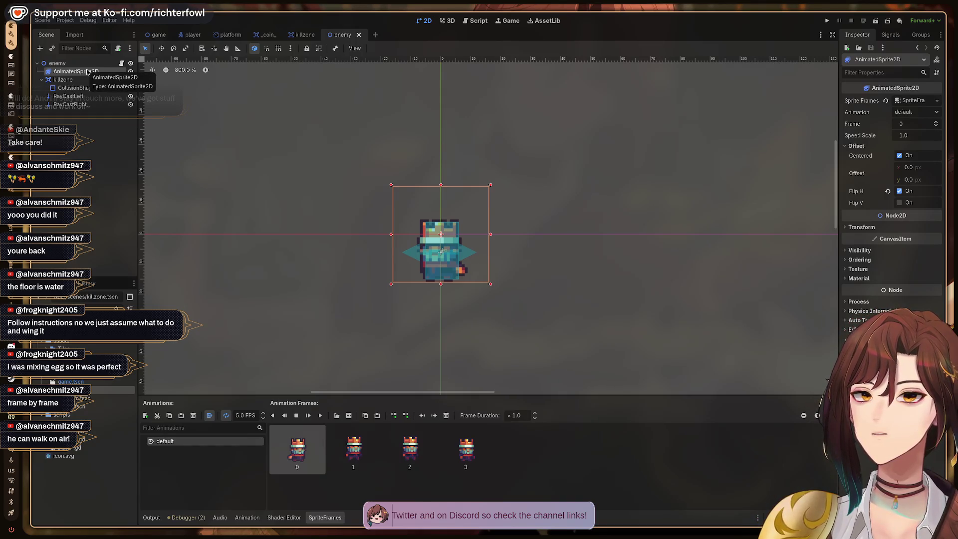
left_click(900, 192)
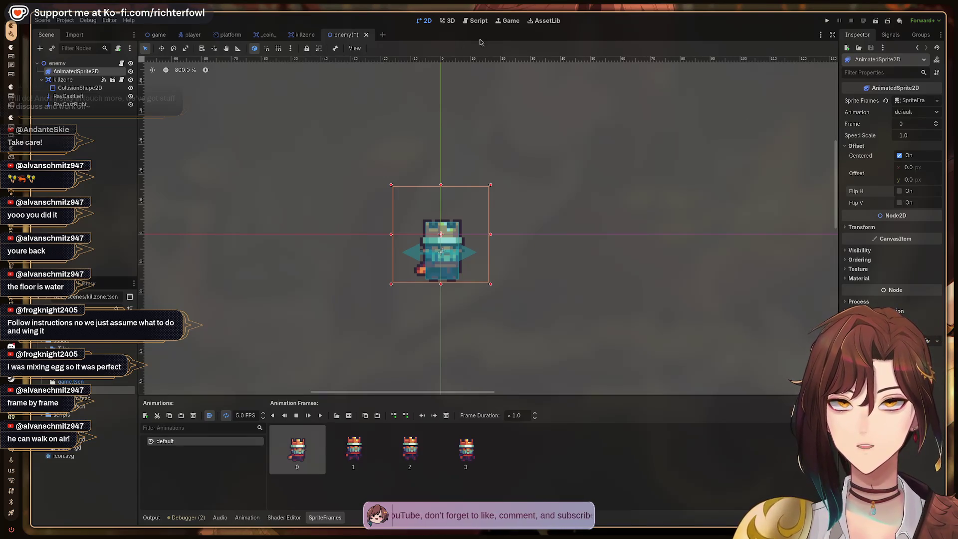
left_click(471, 21)
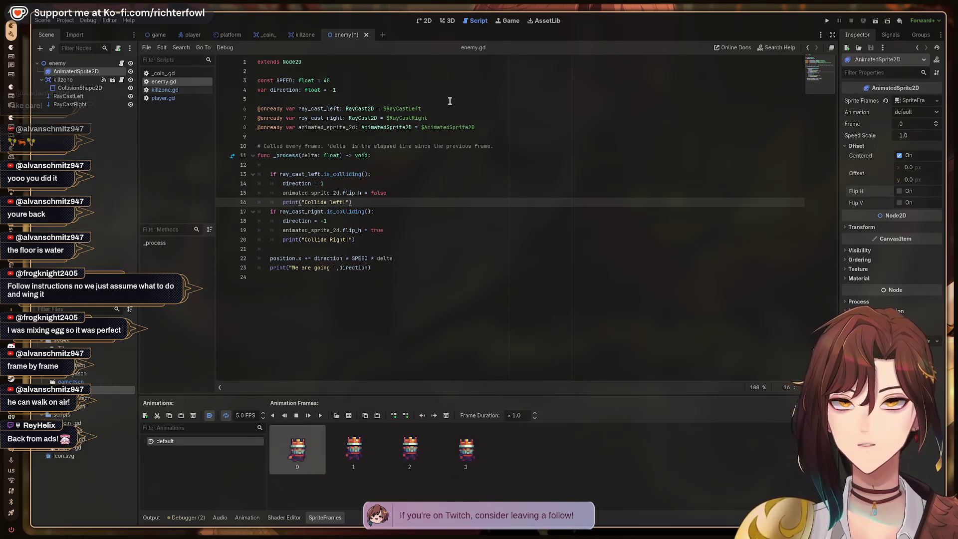
key("ctrl+s")
Step: Test-run the level, walking the player right and jumping off the crates, then stop the game
key("F5")
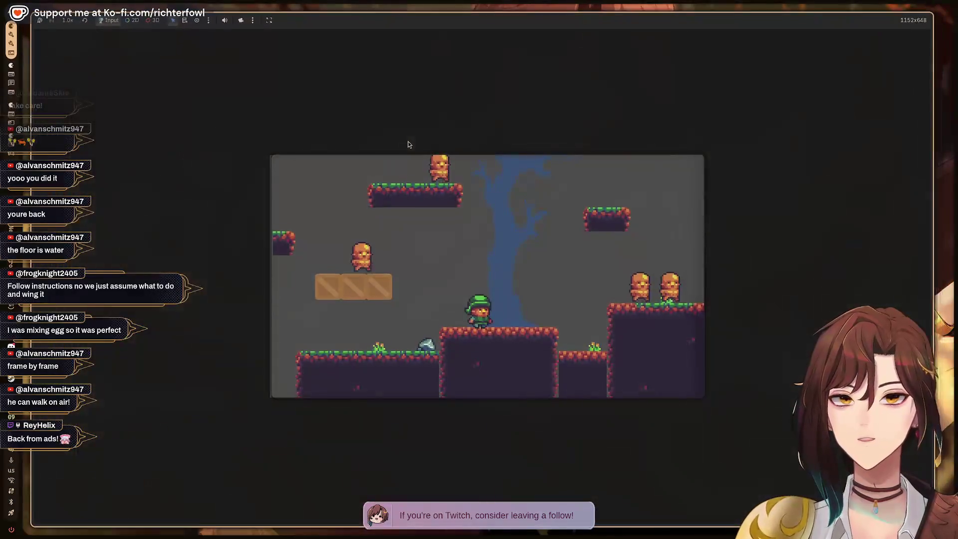
key("Right")
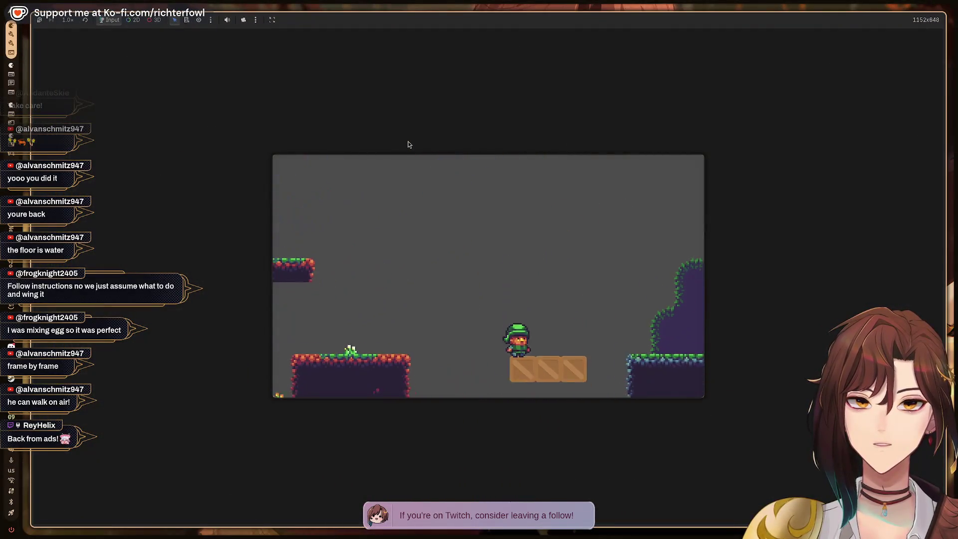
key("space")
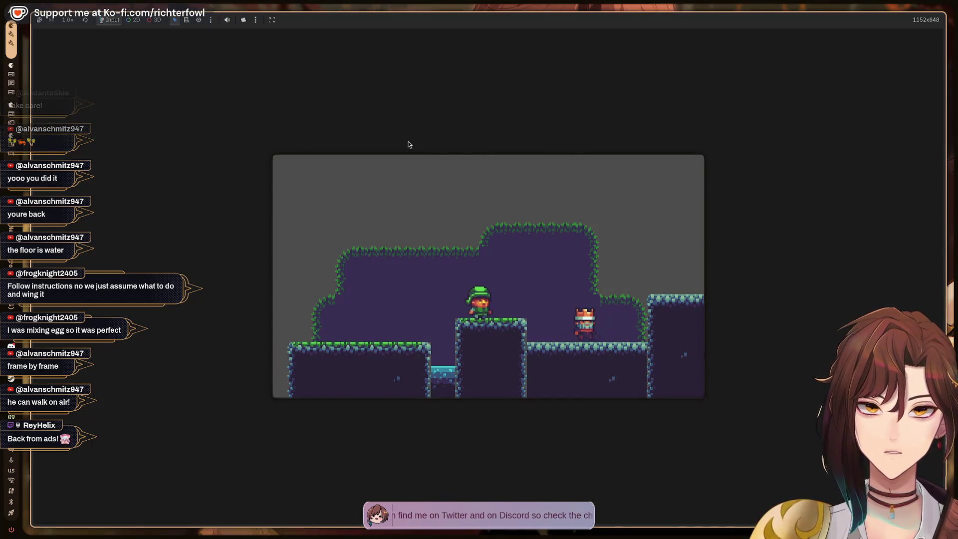
key("F8")
mouse_move(376, 128)
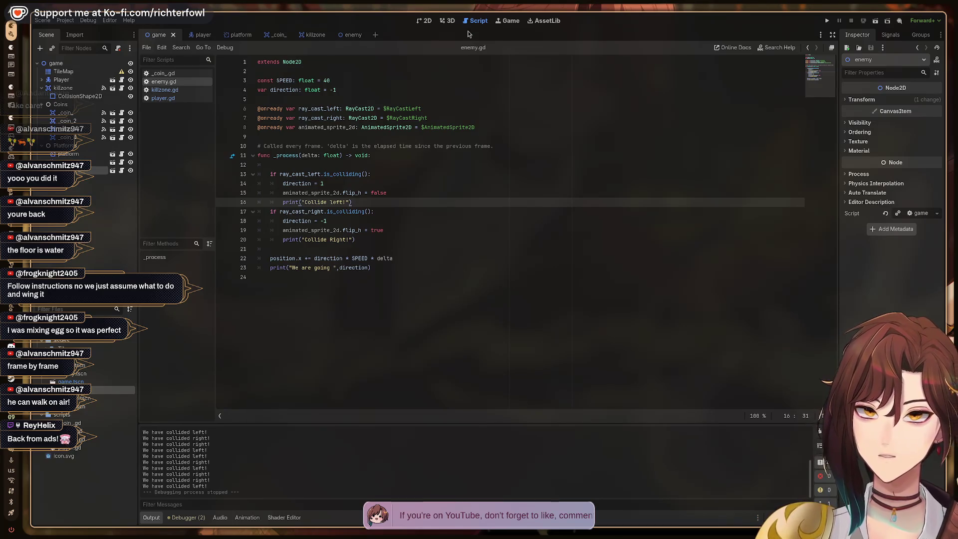
Step: Open the enemy scene, inspect its killzone, AnimatedSprite2D and root nodes, and run the game again
left_click(348, 36)
left_click(63, 80)
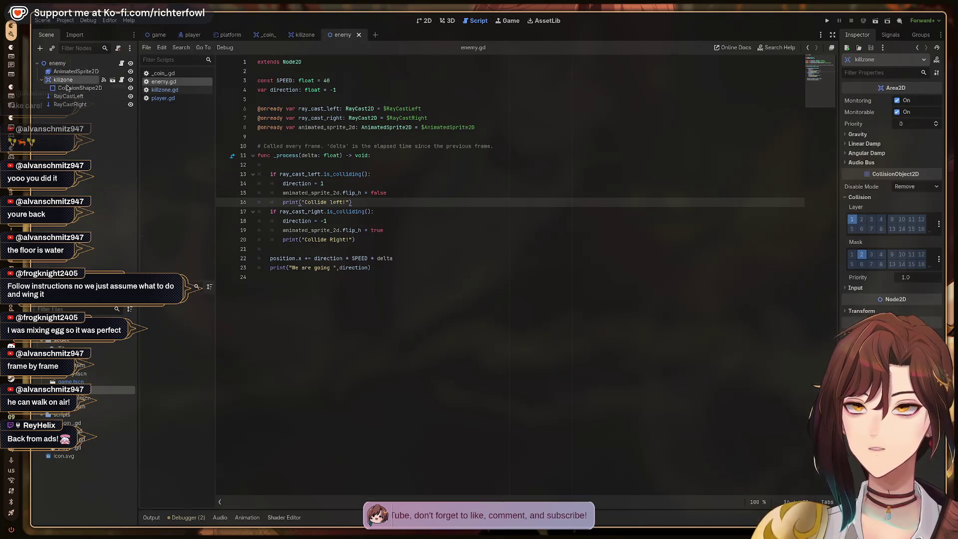
left_click(65, 87)
left_click(60, 71)
left_click(57, 63)
left_click(159, 90)
left_click(154, 83)
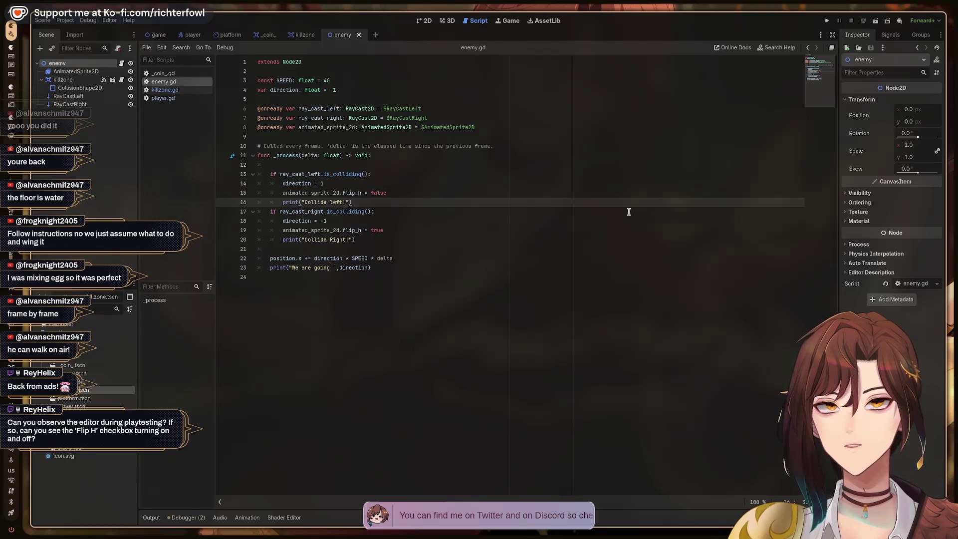
key("F5")
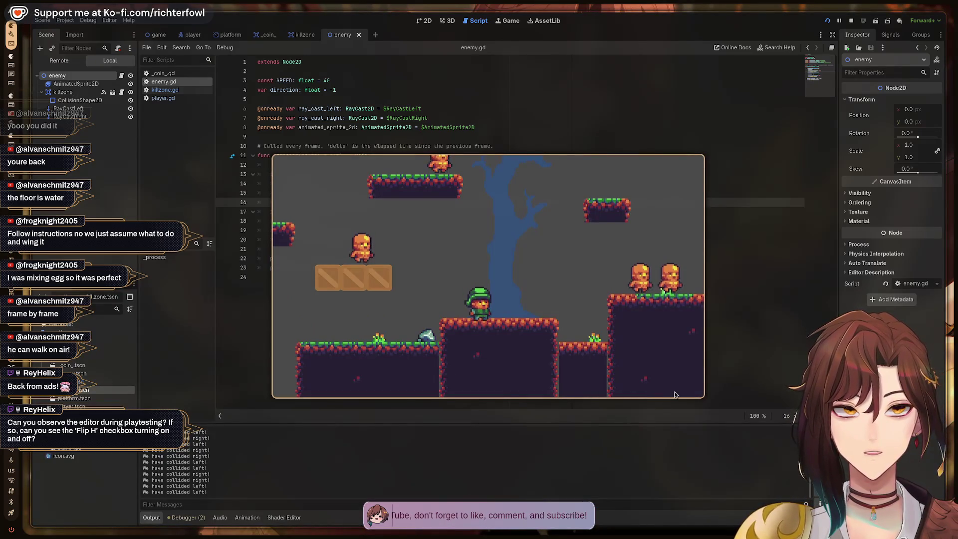
Step: Select the AnimatedSprite2D node so its Flip H stays visible in the Inspector during play
left_click(140, 150)
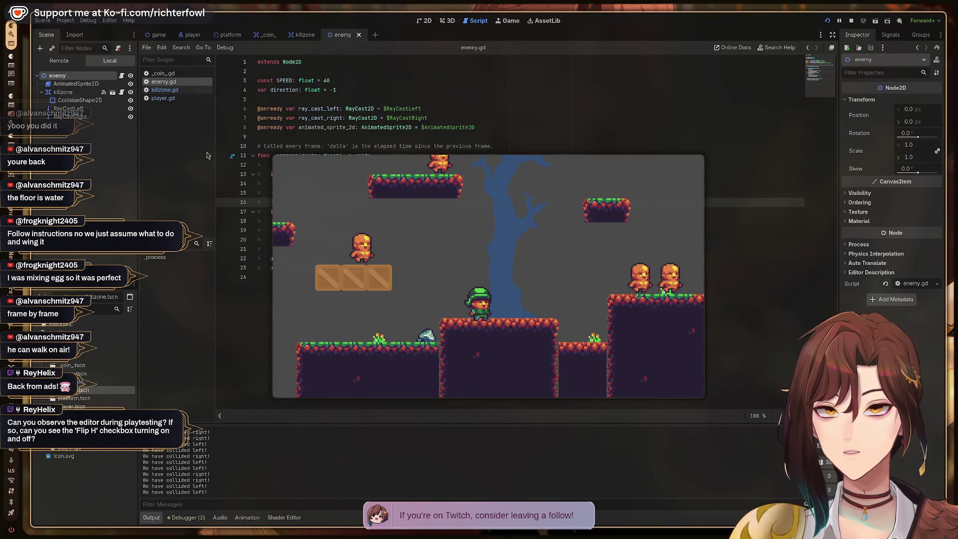
left_click(75, 84)
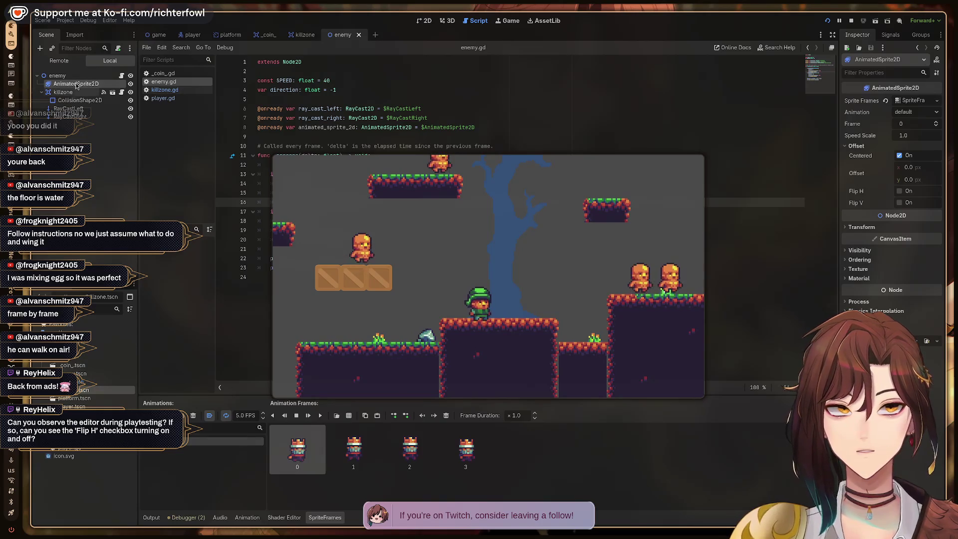
left_click(76, 85)
left_click(525, 294)
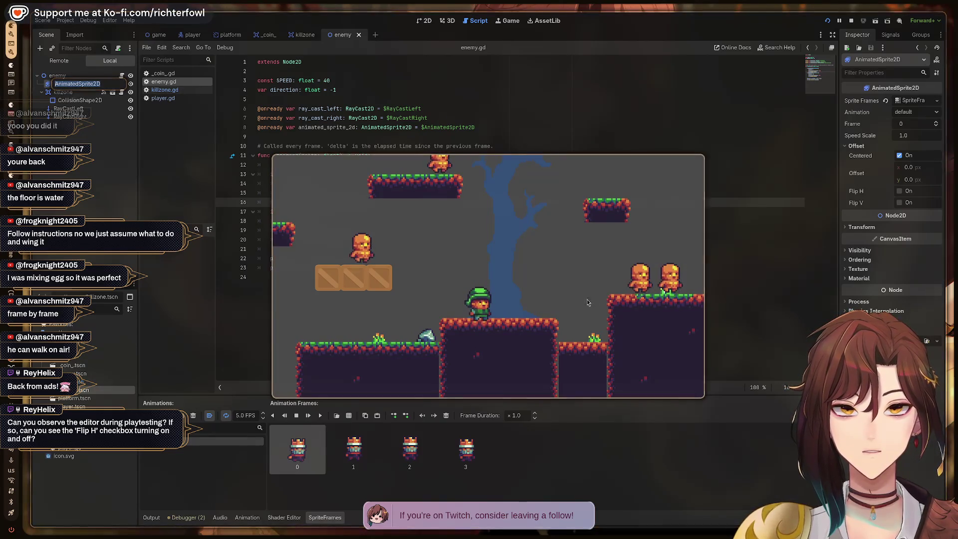
Step: Walk the player left and right and jump up onto higher ground, then stop the playtest
key("Right")
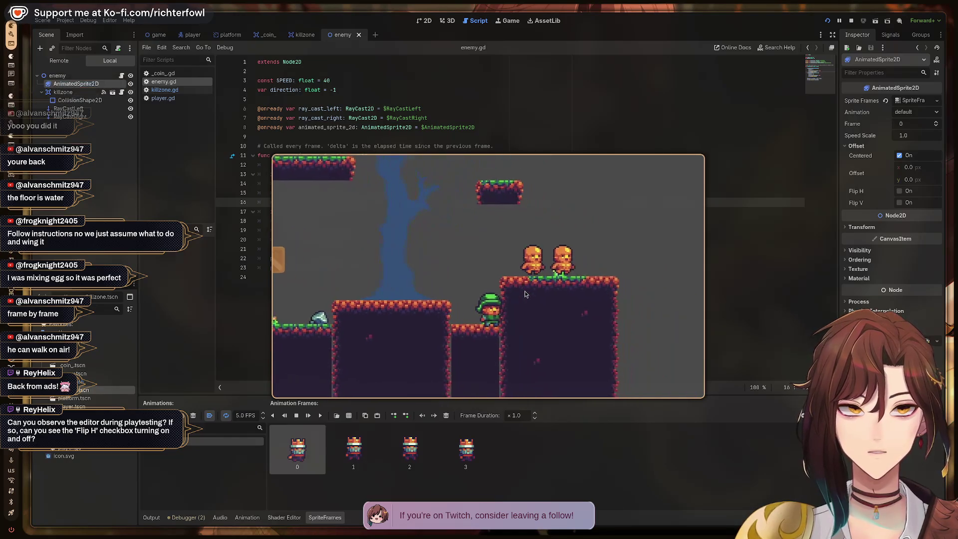
key("Left")
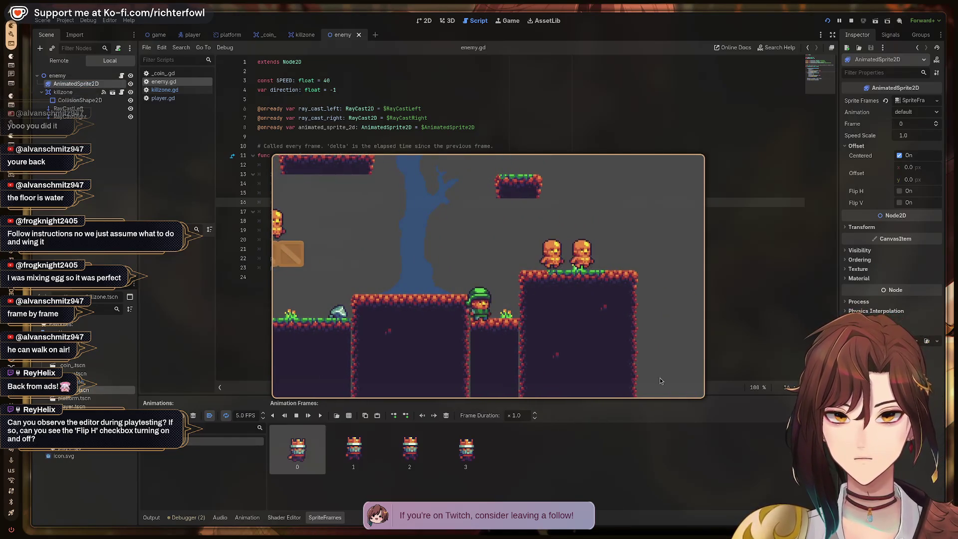
key("space")
key("Right")
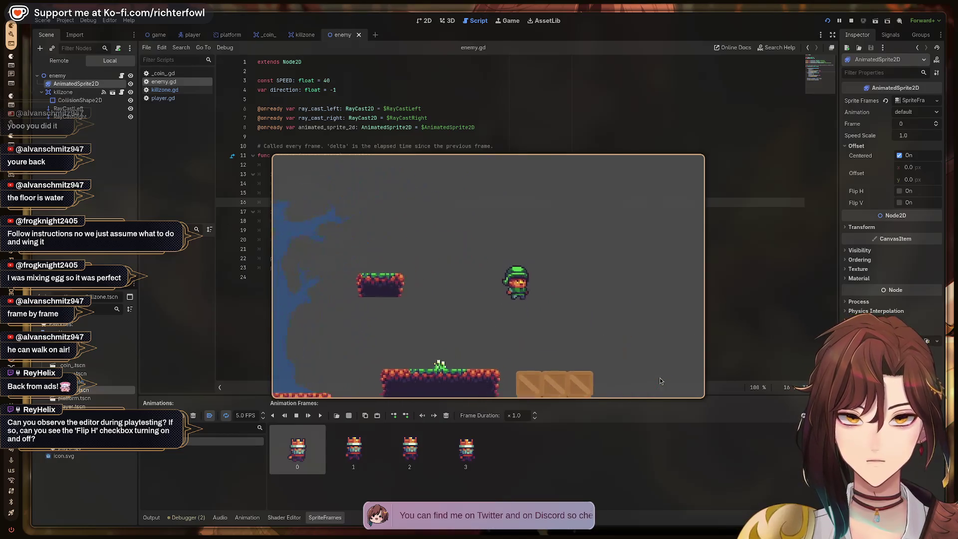
key("space")
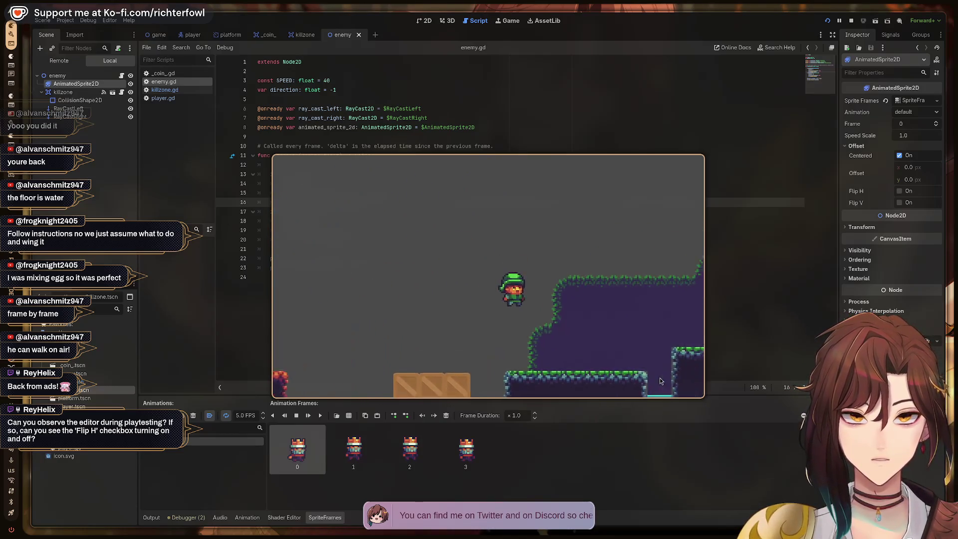
key("space")
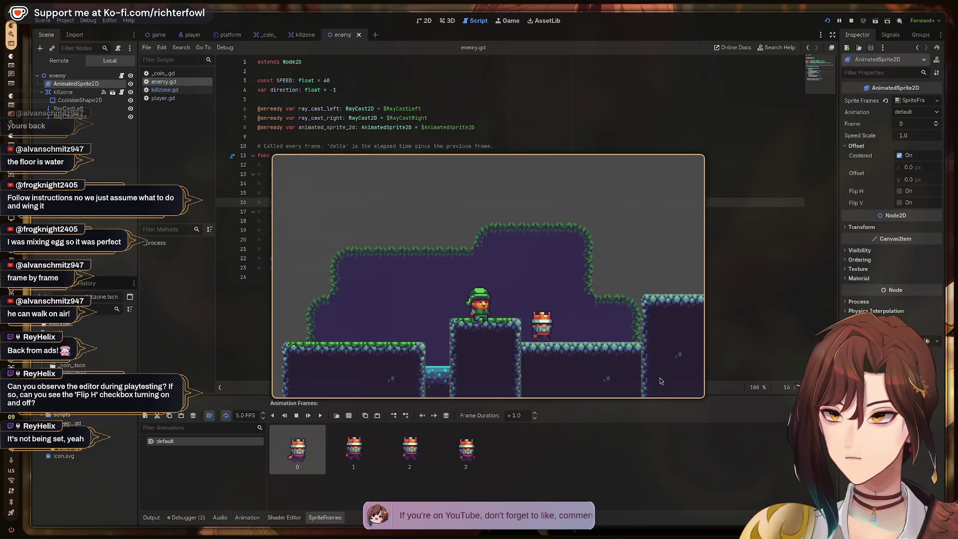
key("F8")
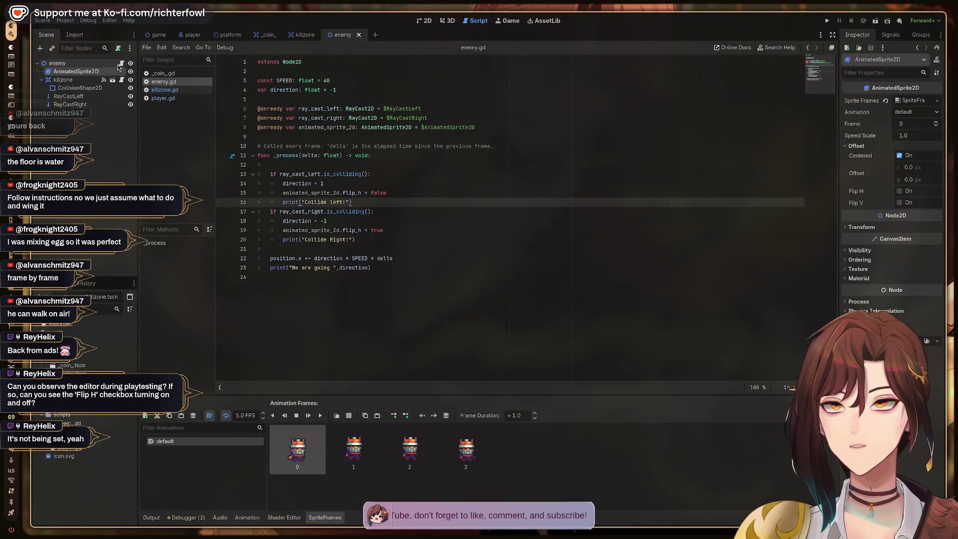
Step: Inspect RayCastLeft and AnimatedSprite2D, put the caret at the end of line 15, and switch to the tutorial
left_click(68, 96)
left_click(70, 73)
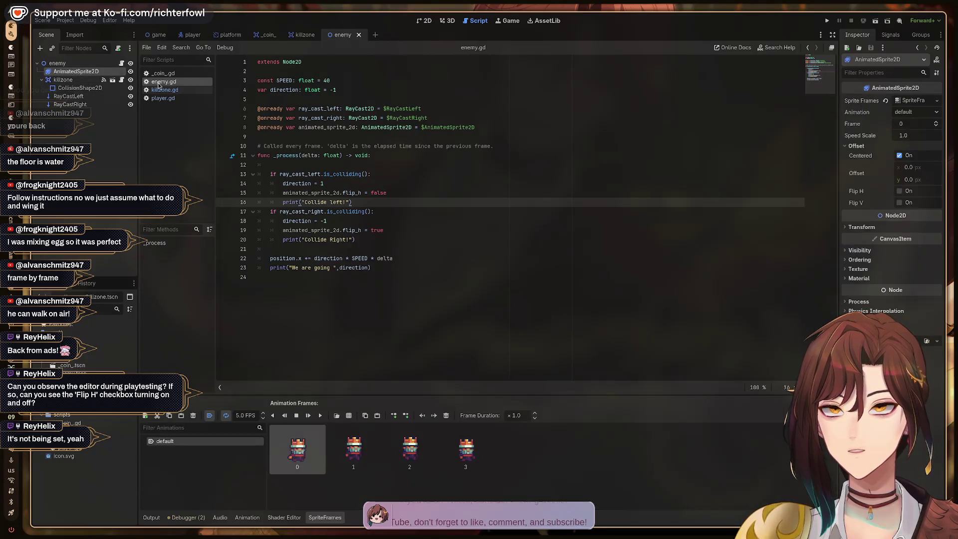
left_click(412, 194)
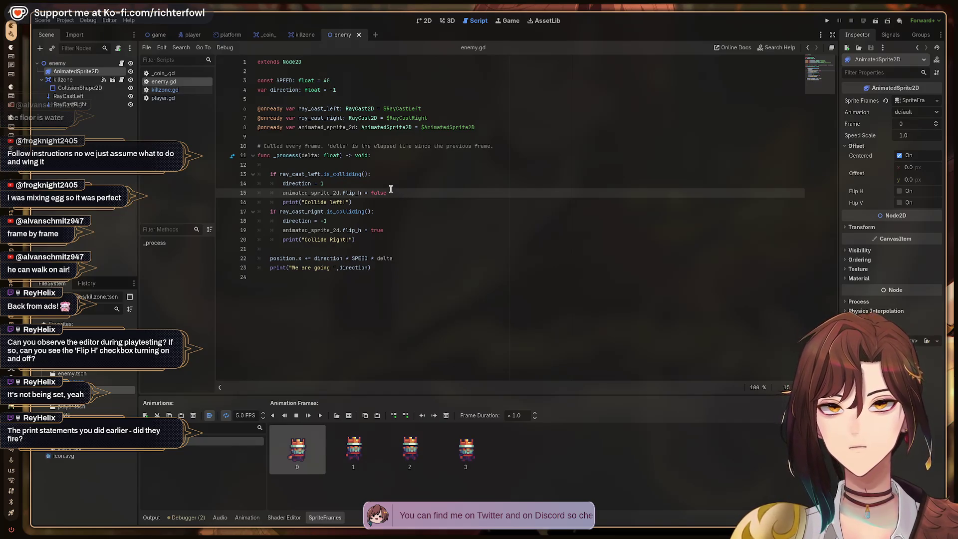
key("super+2")
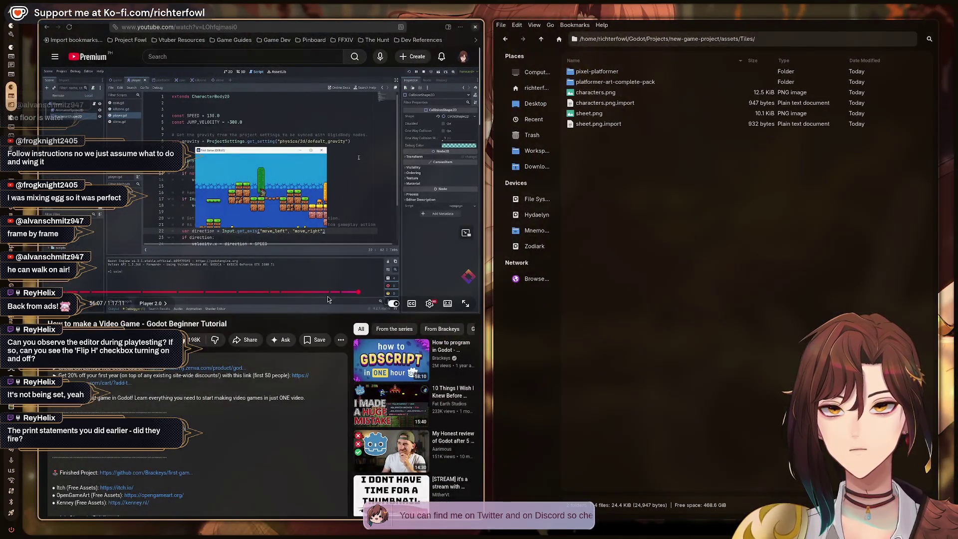
Step: Scrub the tutorial's Enemy chapter (49:18 to 52:16) and pause on its flip_h code before returning to Godot
left_click(319, 293)
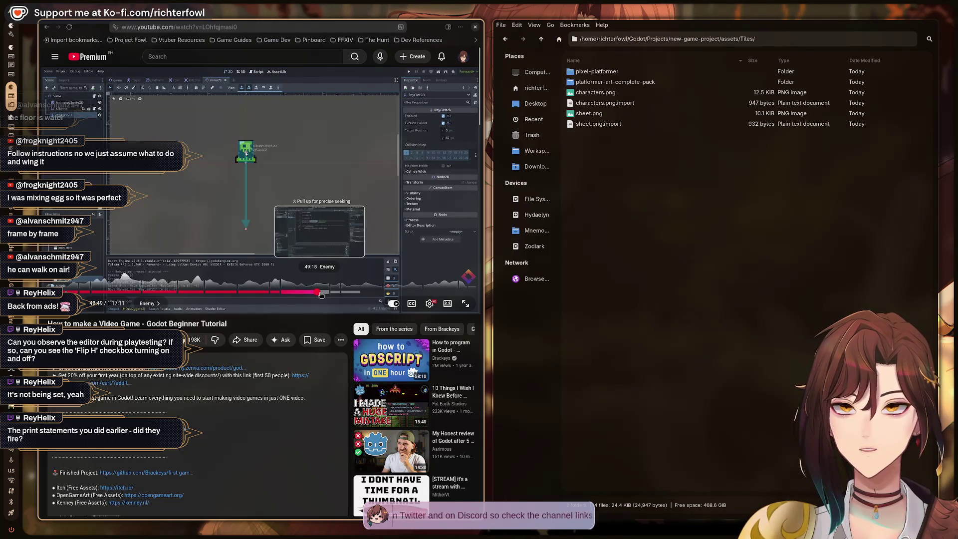
left_click(320, 294)
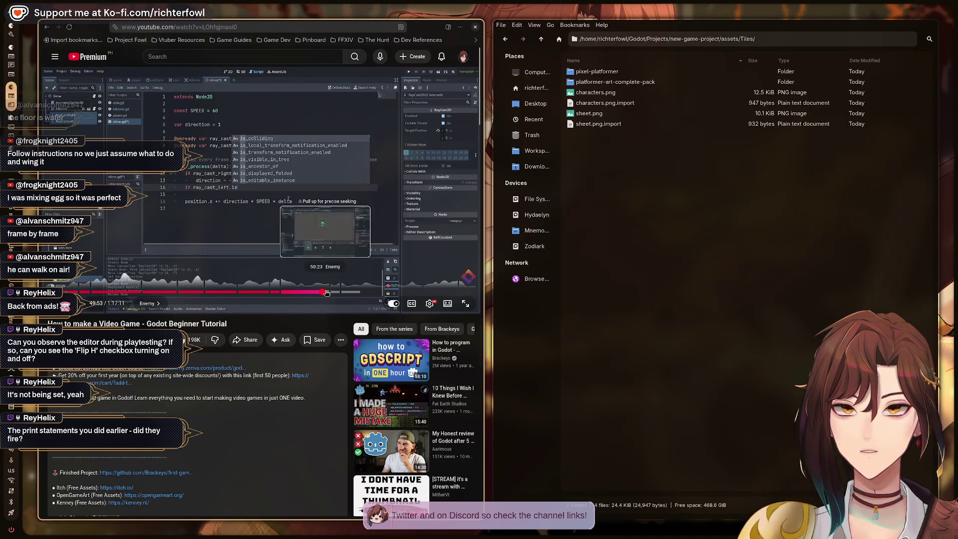
left_click(330, 293)
left_click(334, 293)
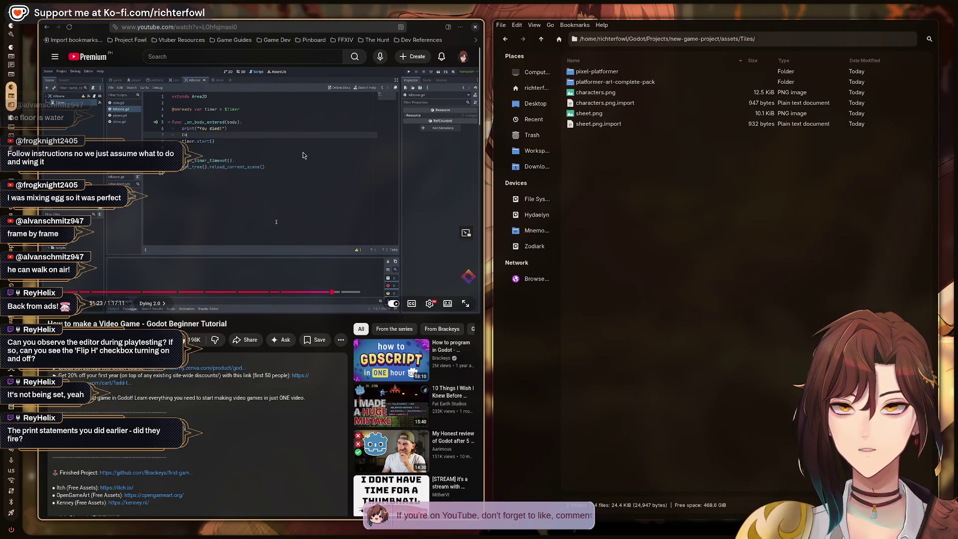
key("Right")
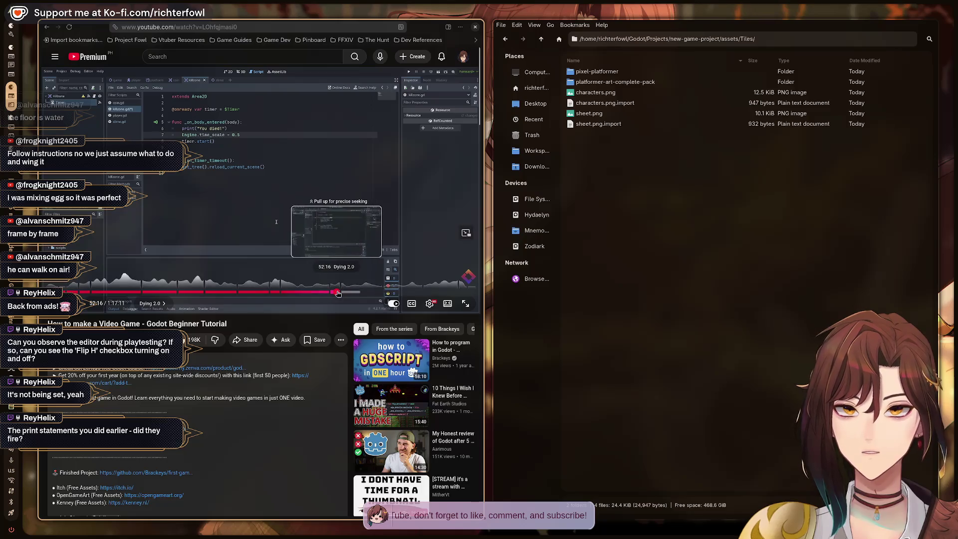
left_click(337, 292)
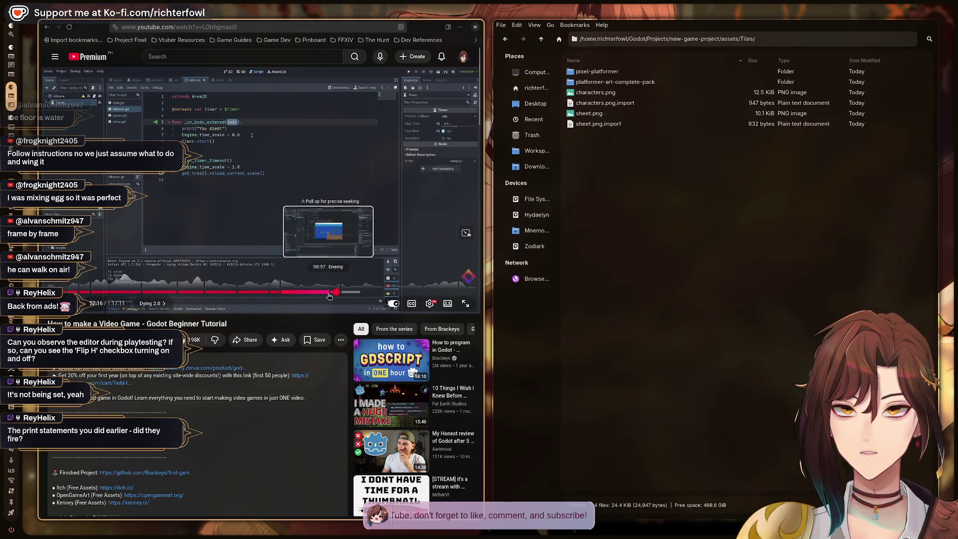
left_click(327, 293)
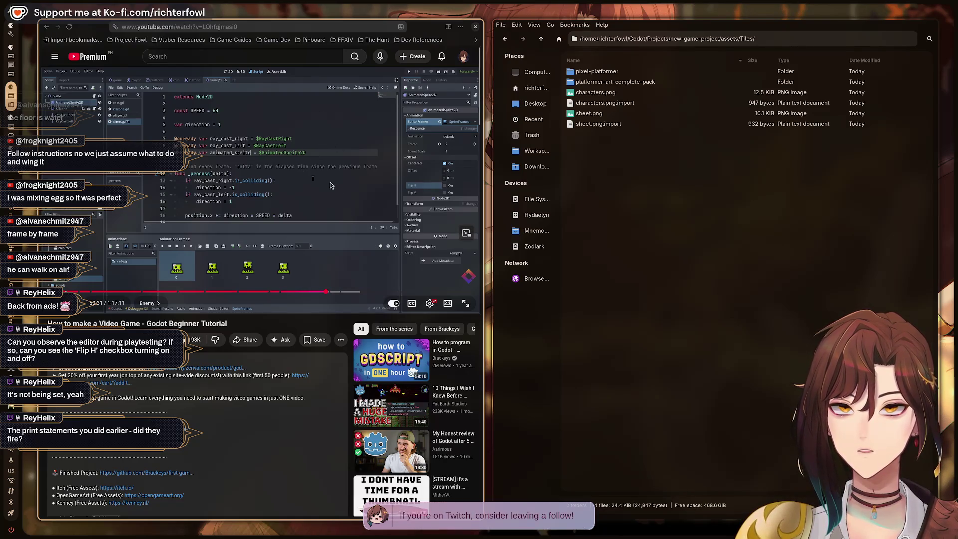
key("Right")
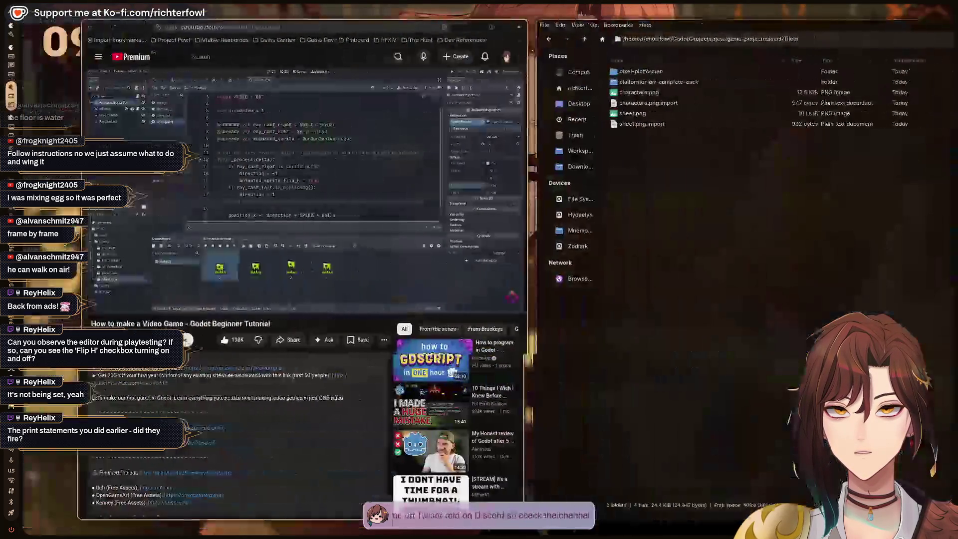
key("k")
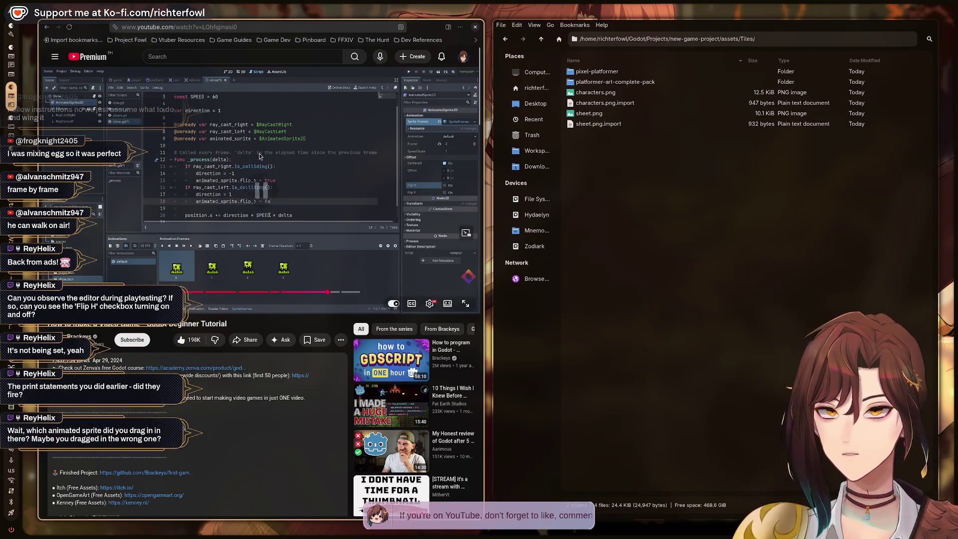
key("super+1")
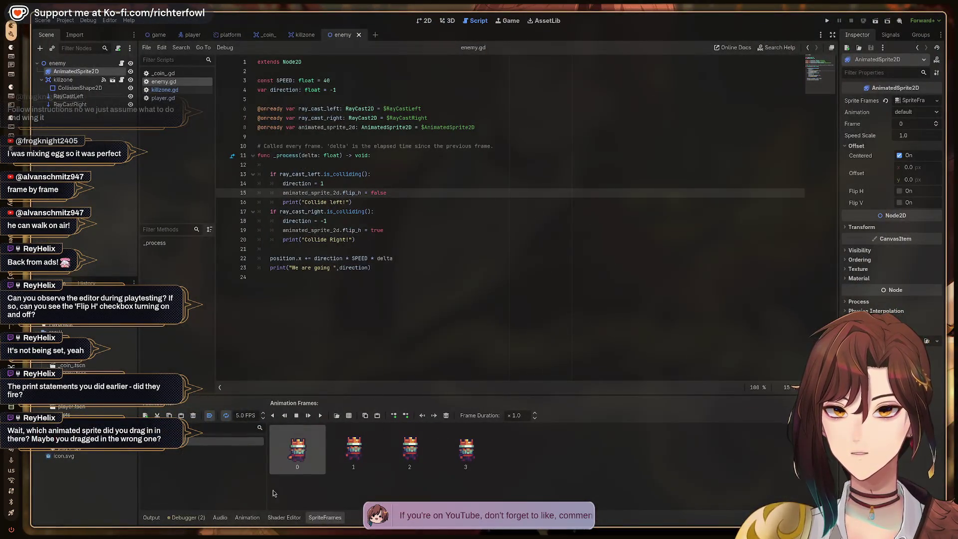
Step: Show the Output log of collision prints, then replay part of the tutorial and return to Godot
left_click(151, 517)
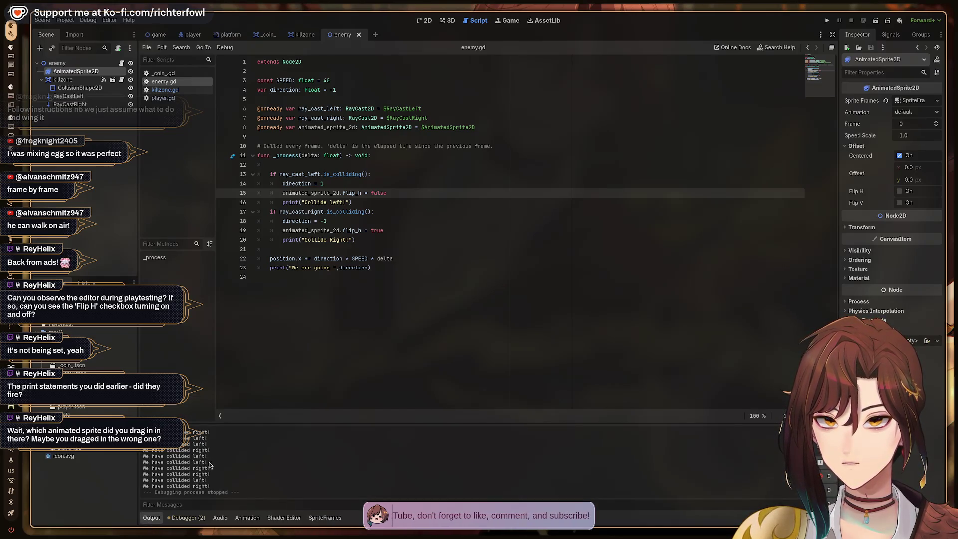
key("super+2")
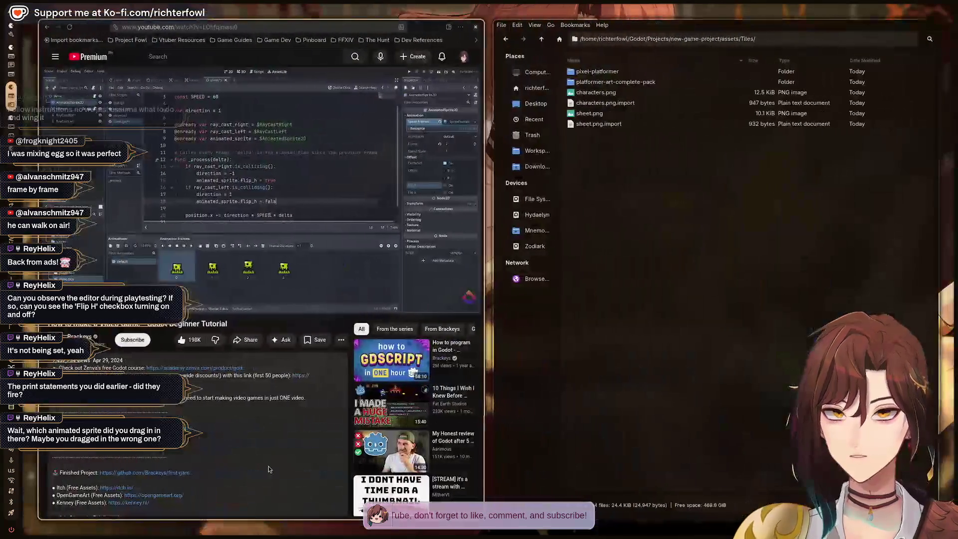
left_click(290, 205)
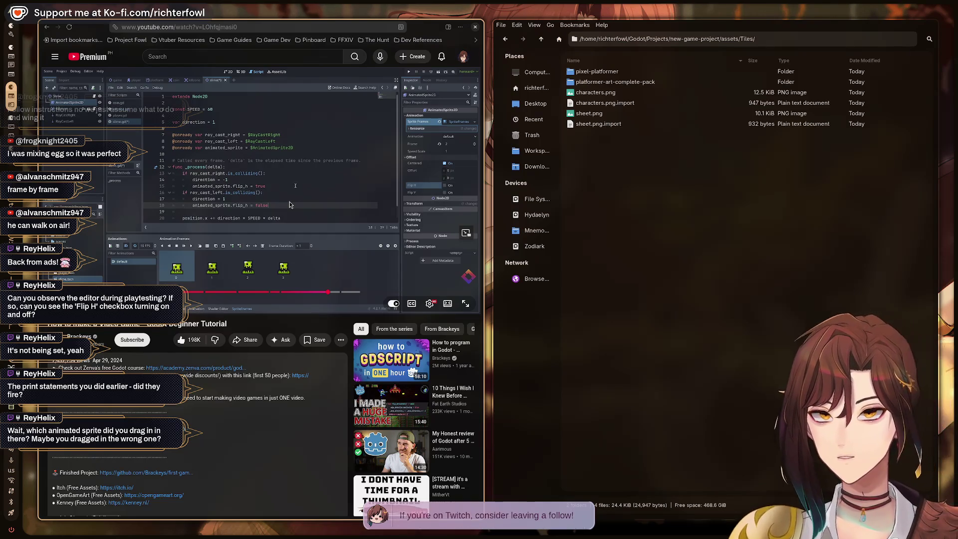
left_click(368, 163)
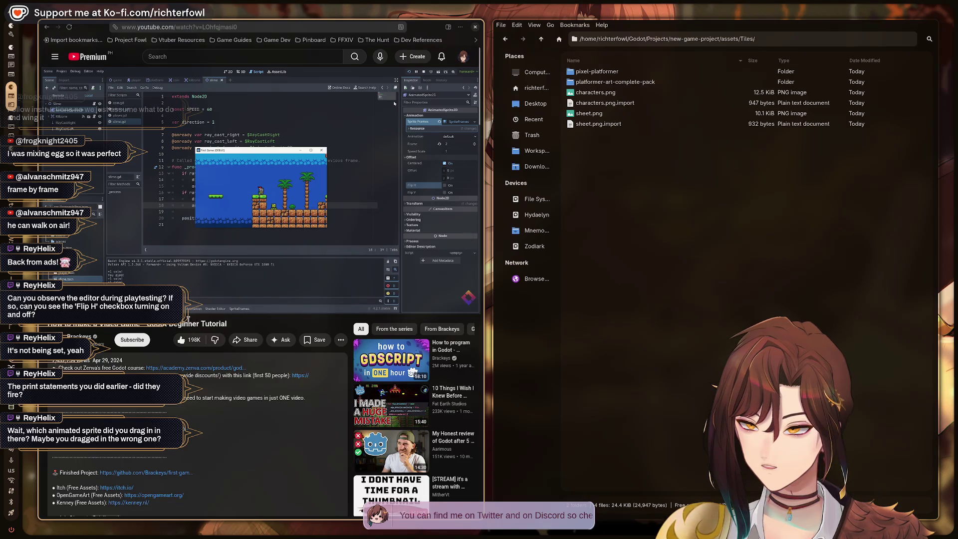
mouse_move(11, 240)
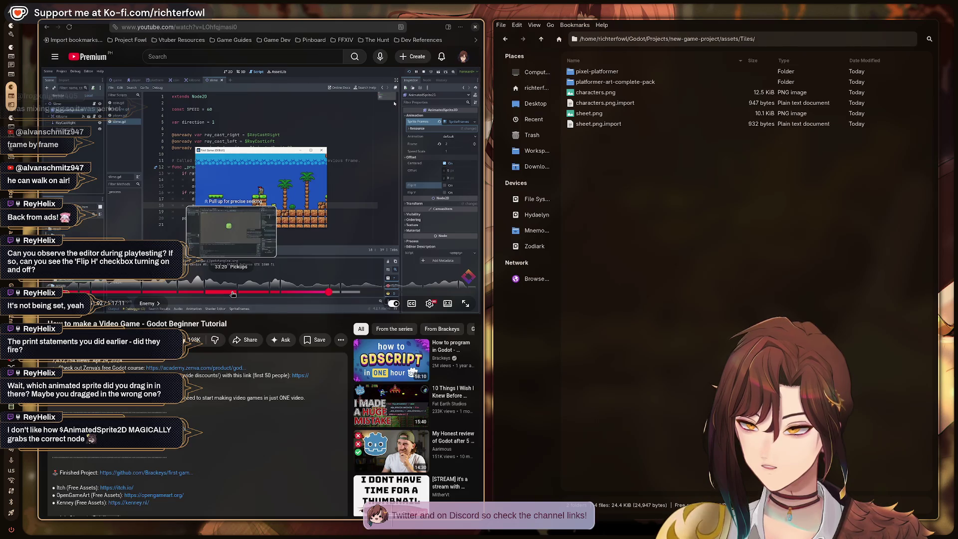
key("alt+Tab")
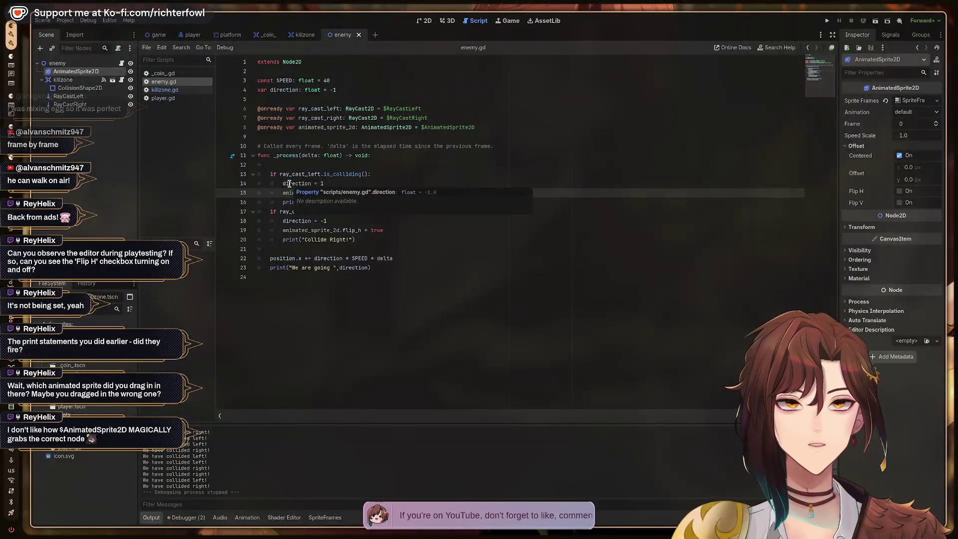
Step: Delete the animated_sprite_2d declaration on line 8 of enemy.gd
left_click(490, 125)
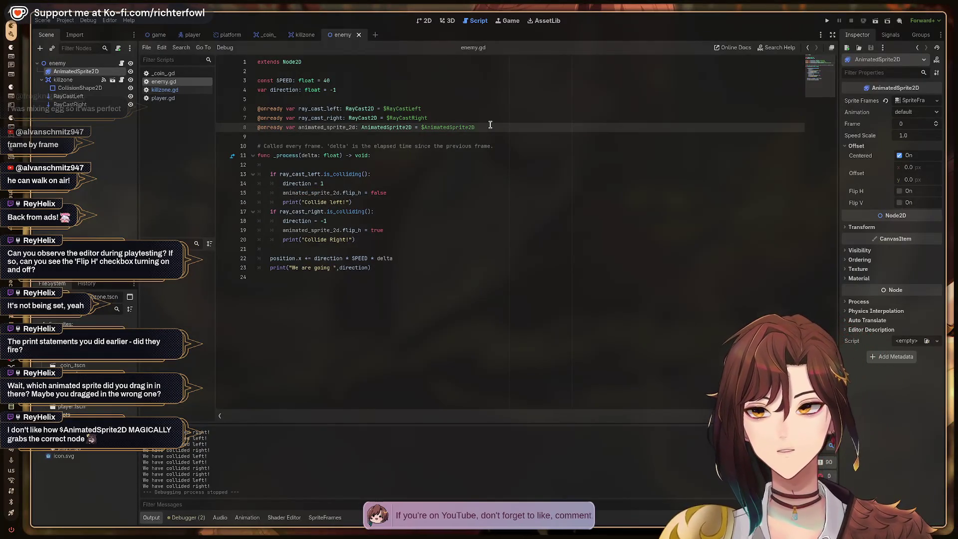
key("shift+Home")
key("BackSpace")
key("Down")
key("Up")
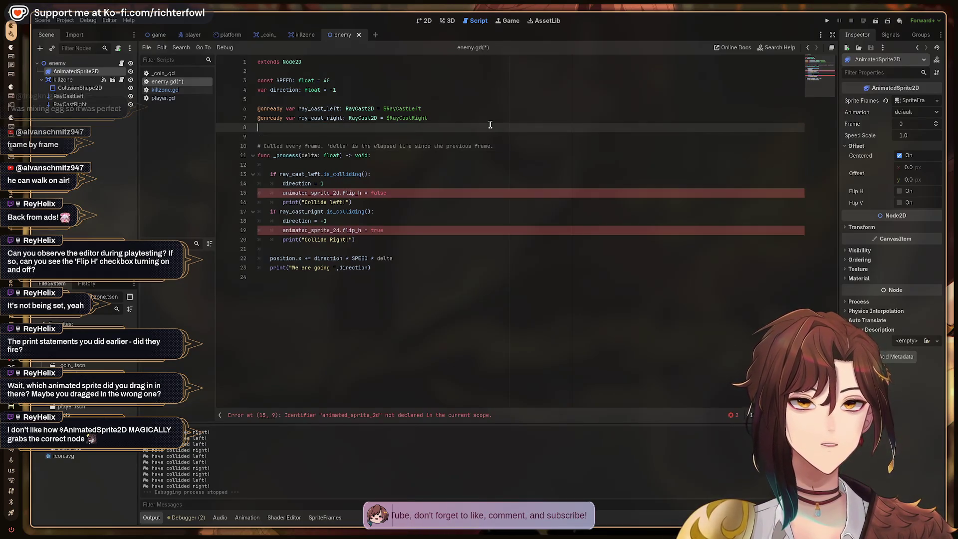
Step: Drag the AnimatedSprite2D node onto line 8 to re-create its reference and remove the extra blank line
left_click(63, 80)
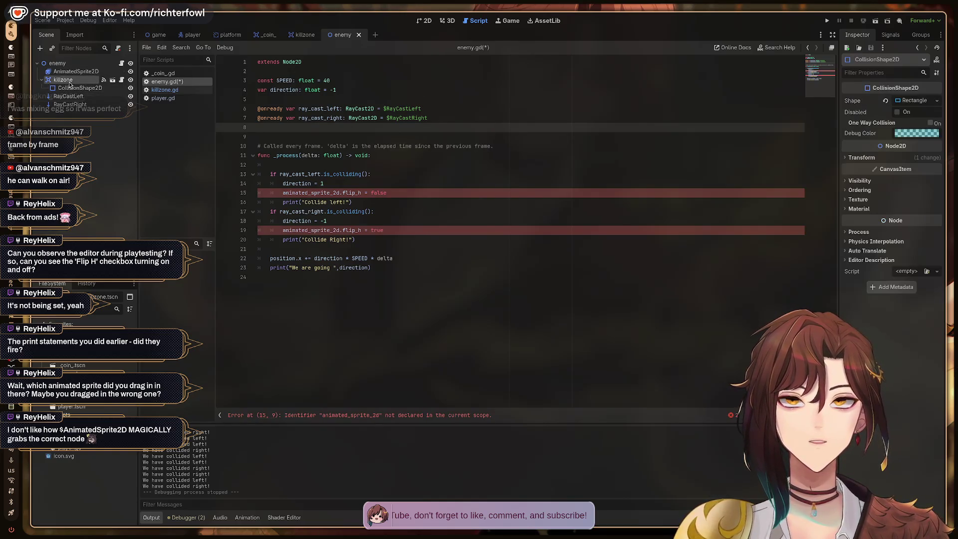
left_click(72, 73)
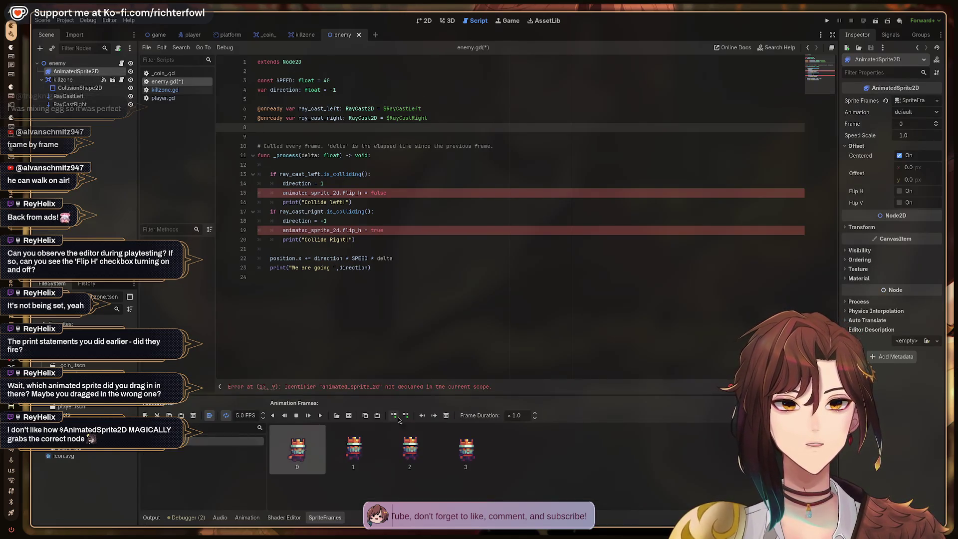
left_click(58, 63)
left_click(67, 73)
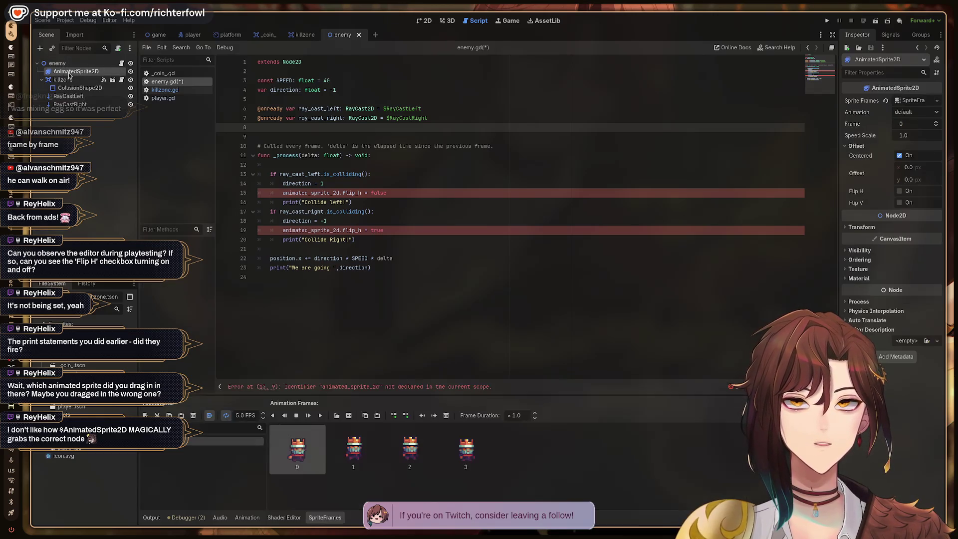
mouse_move(69, 74)
left_mouse_down()
mouse_move(257, 85)
mouse_move(265, 127)
left_mouse_up()
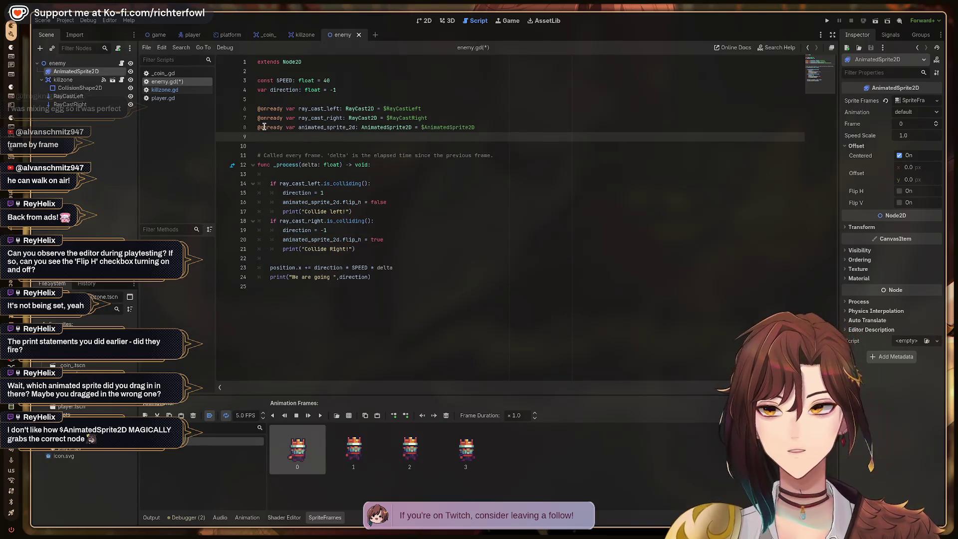
key("Delete")
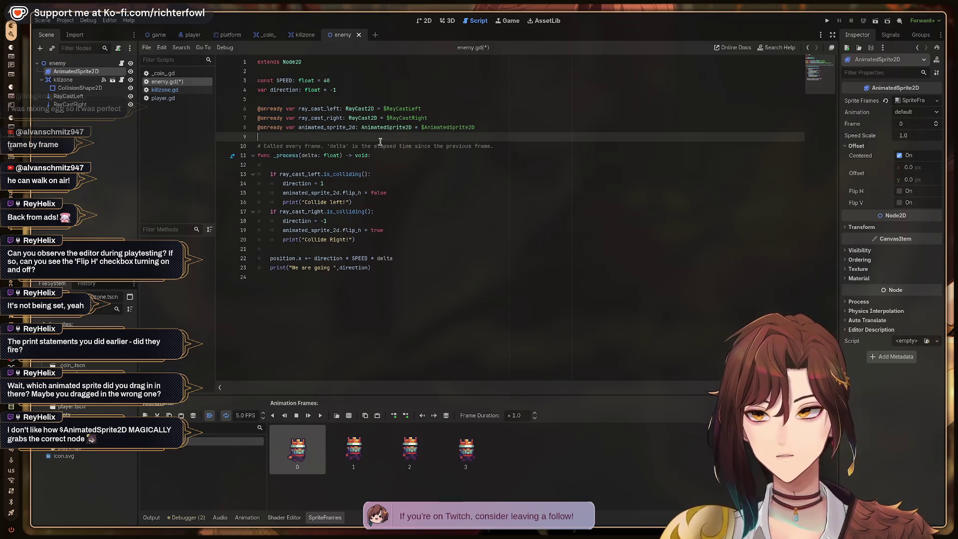
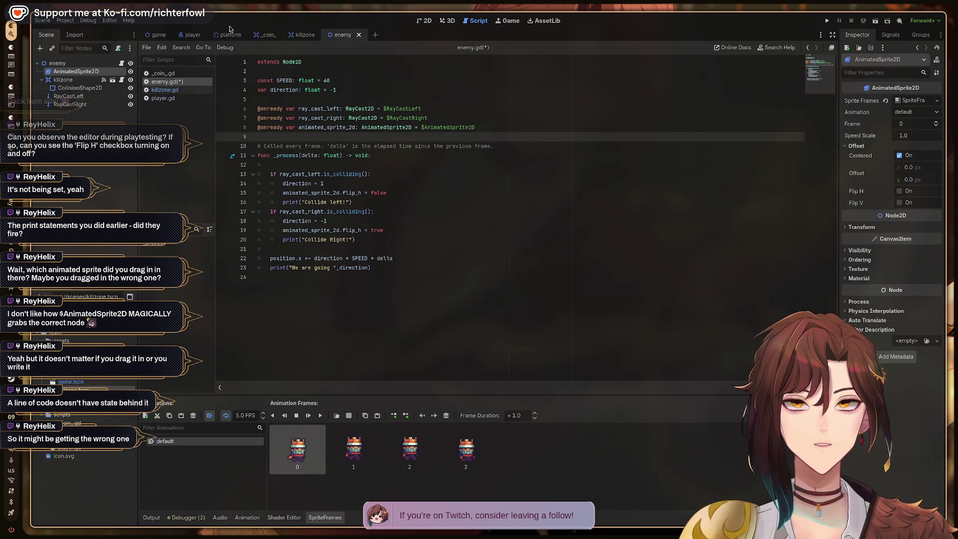
Step: Rename the AnimatedSprite2D node to EnemyAnimatedSprite, then rename it again to fix the typo
double_click(87, 73)
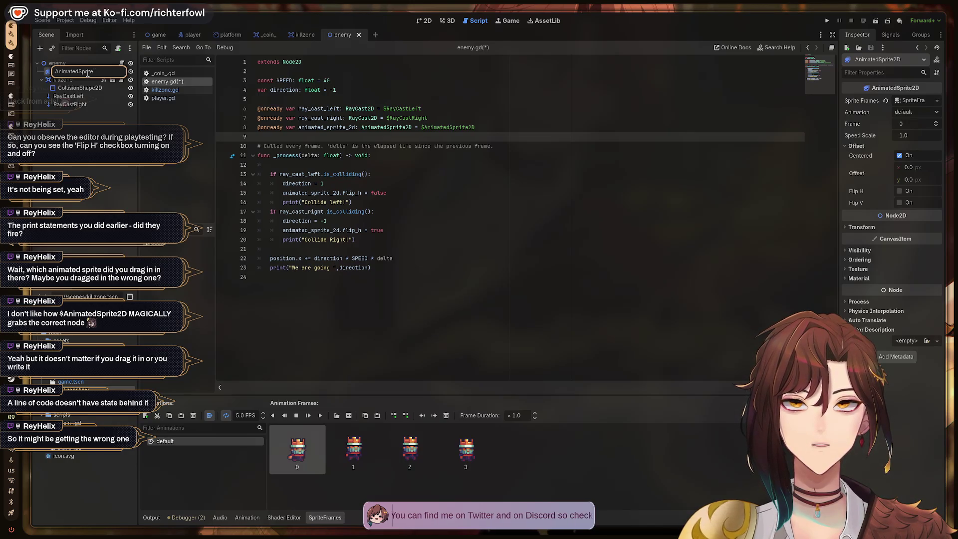
type("Enemy")
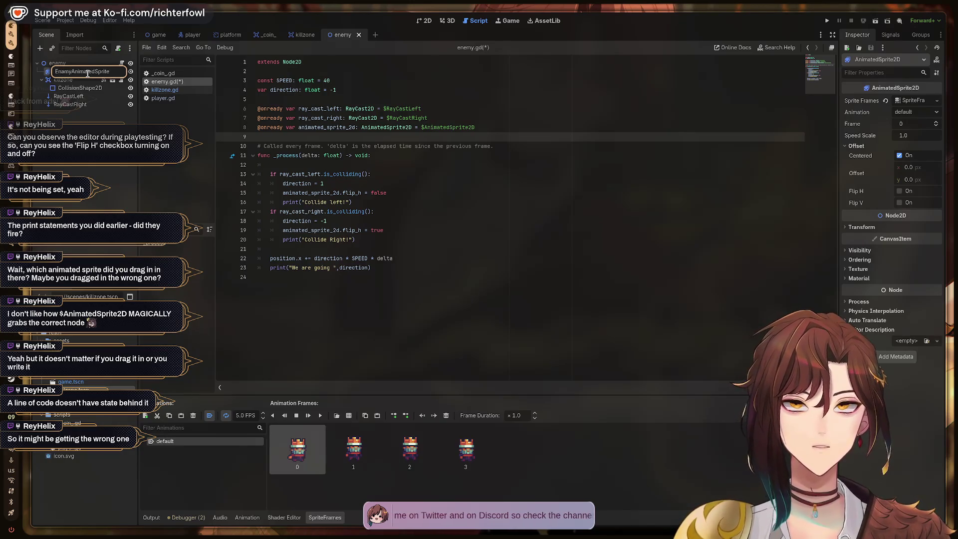
key("Return")
double_click(87, 72)
key("Return")
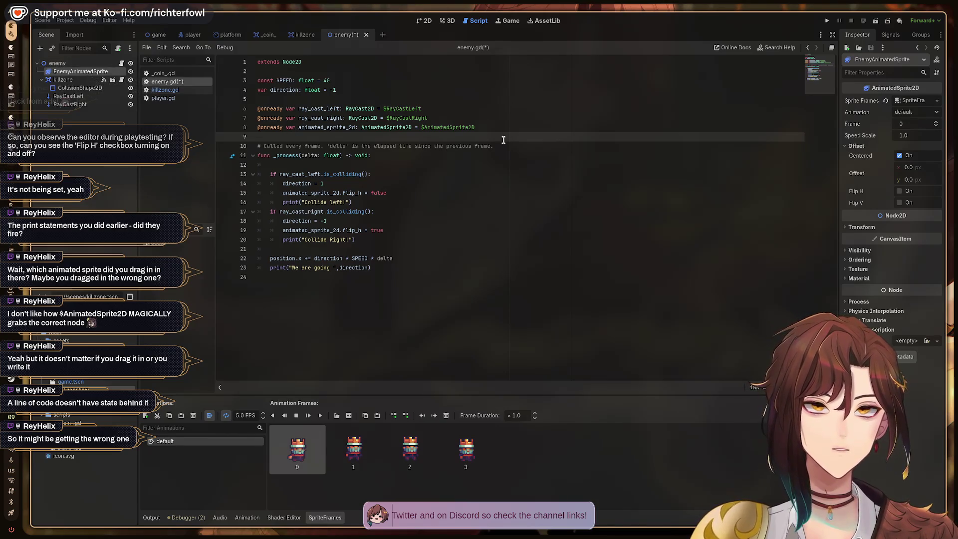
left_click(503, 128)
key("shift+Home")
key("BackSpace")
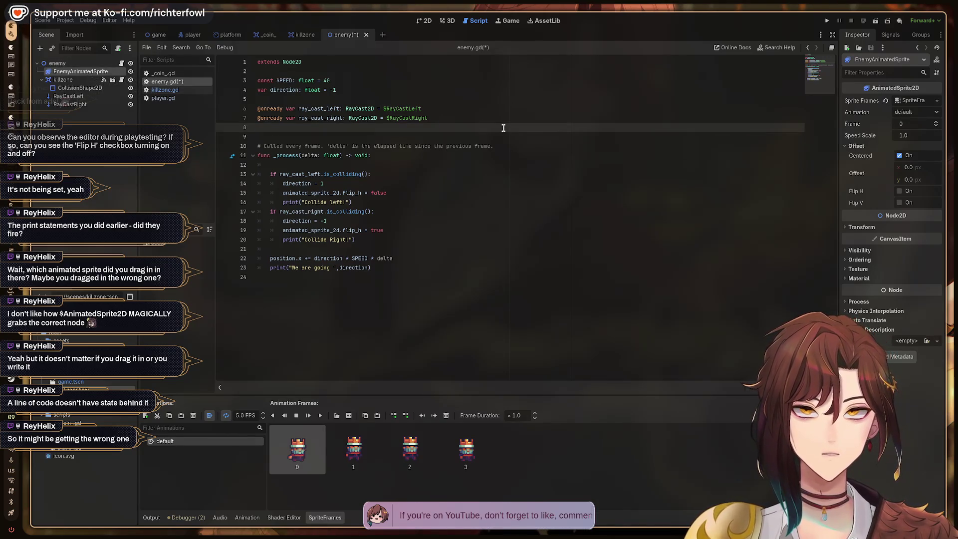
left_click_drag(100, 75, 308, 127)
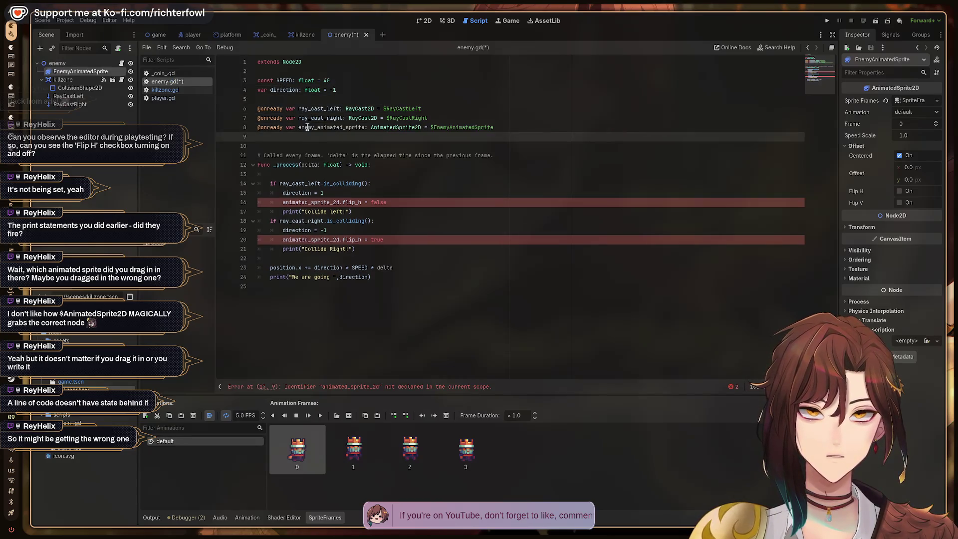
key("Delete")
key("ctrl+s")
Step: Change animated_sprite_2d to enemy_animated_sprite on lines 15 and 19, save, and launch the game
left_click(341, 192)
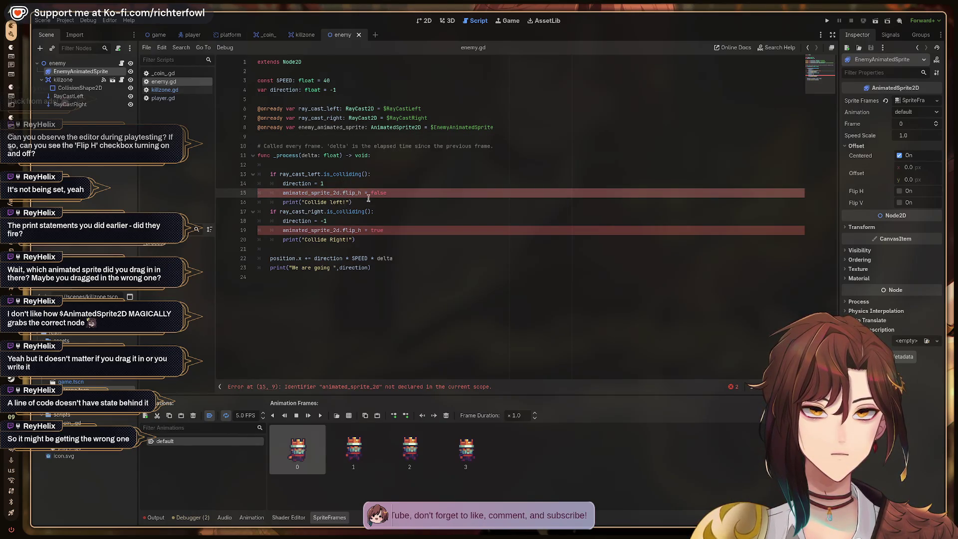
key("ctrl+shift+Left")
type("enemy_animated")
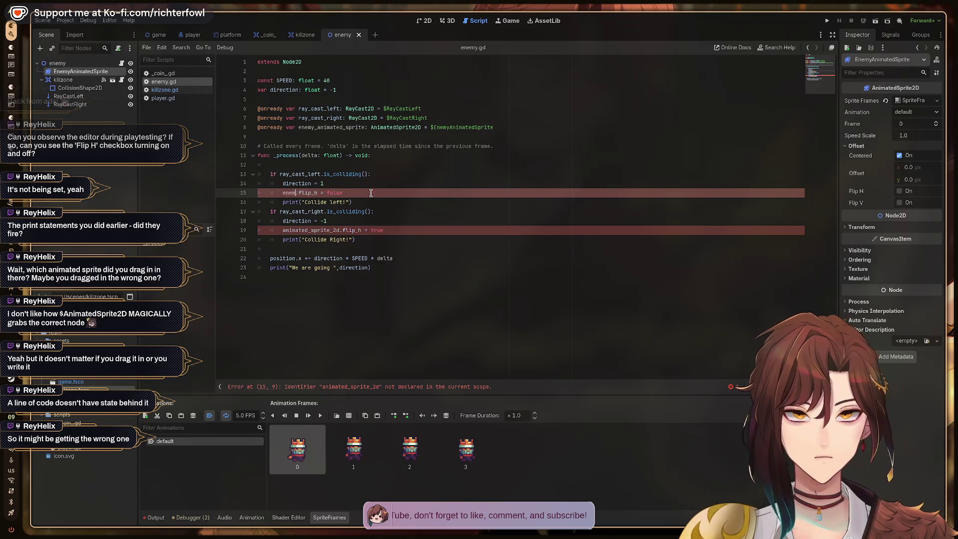
key("Return")
key("Down")
key("Down")
key("Down")
key("Down")
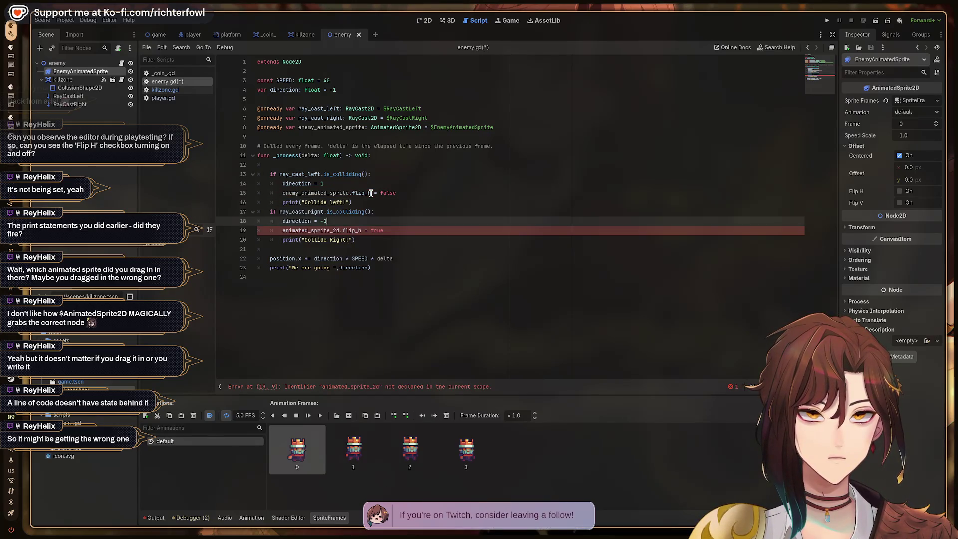
key("ctrl+Left")
key("ctrl+shift+Left")
type("enemy")
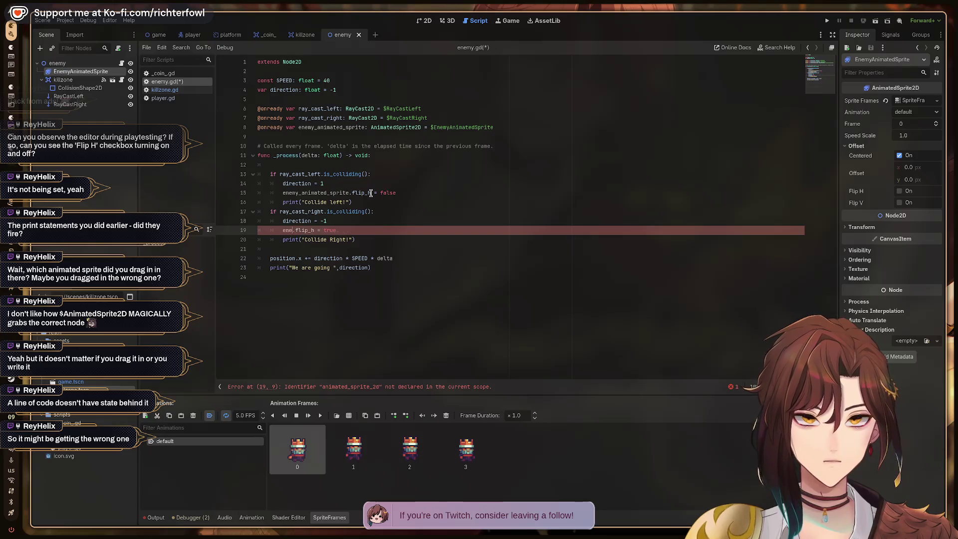
key("Return")
key("ctrl+s")
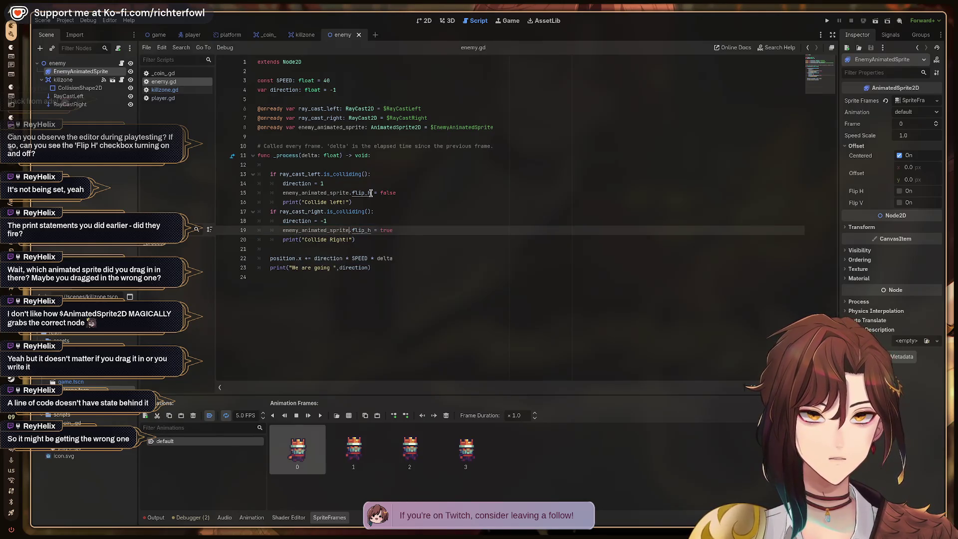
key("F5")
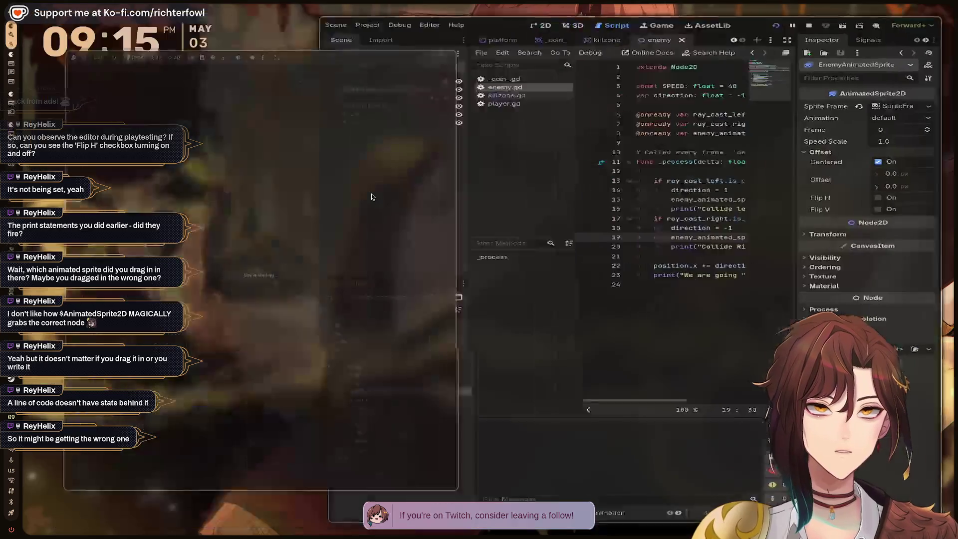
Step: Run right and jump across the platforms to the middle pillar by the enemy, then stop the game
key("Right")
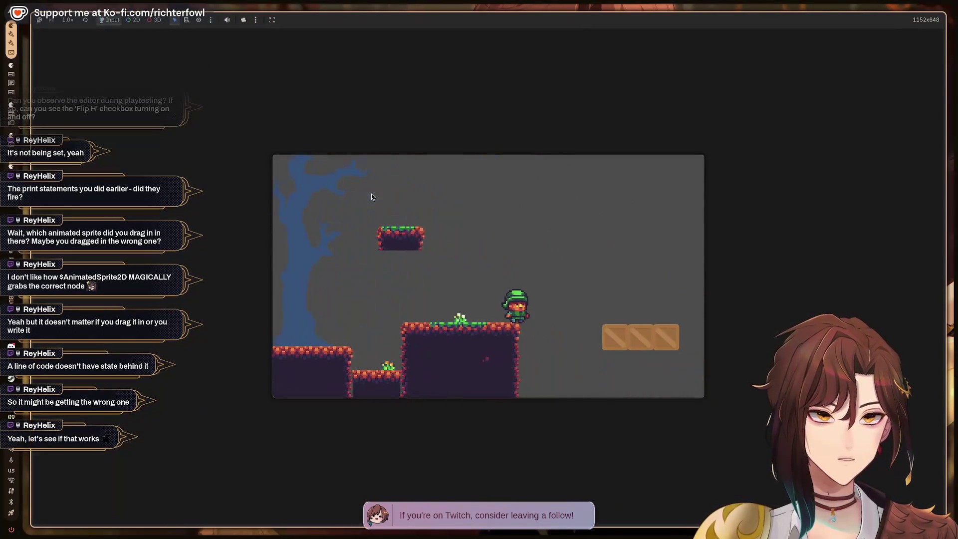
key("Right")
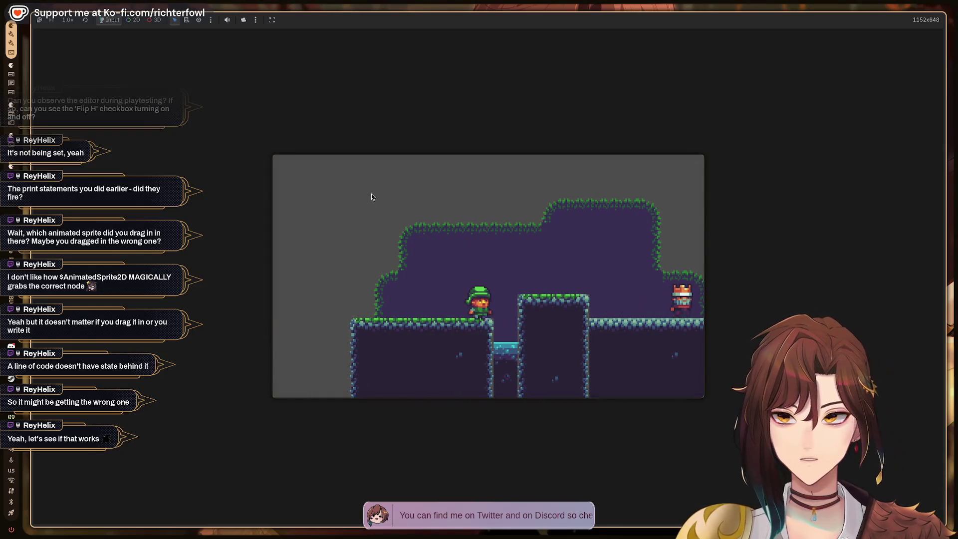
key("Right")
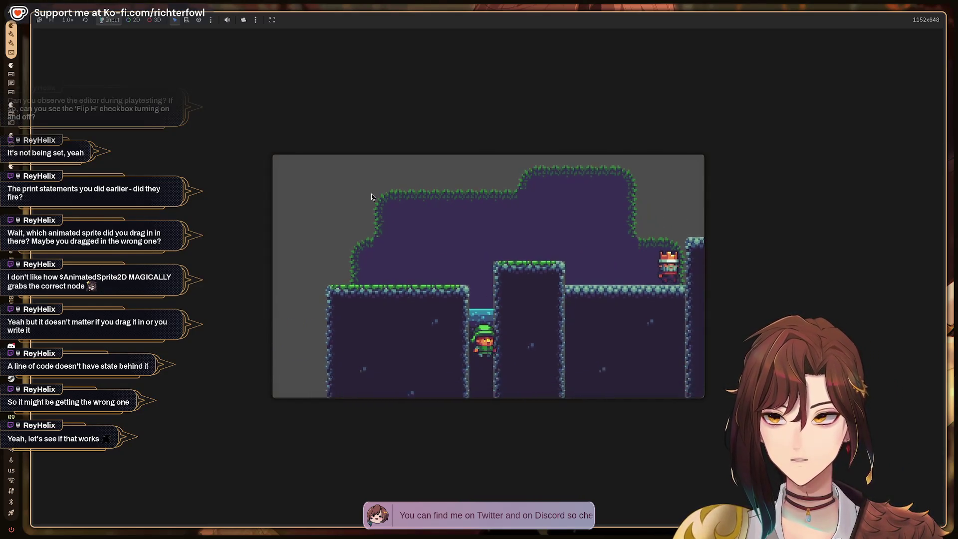
key("space")
key("Right")
key("space")
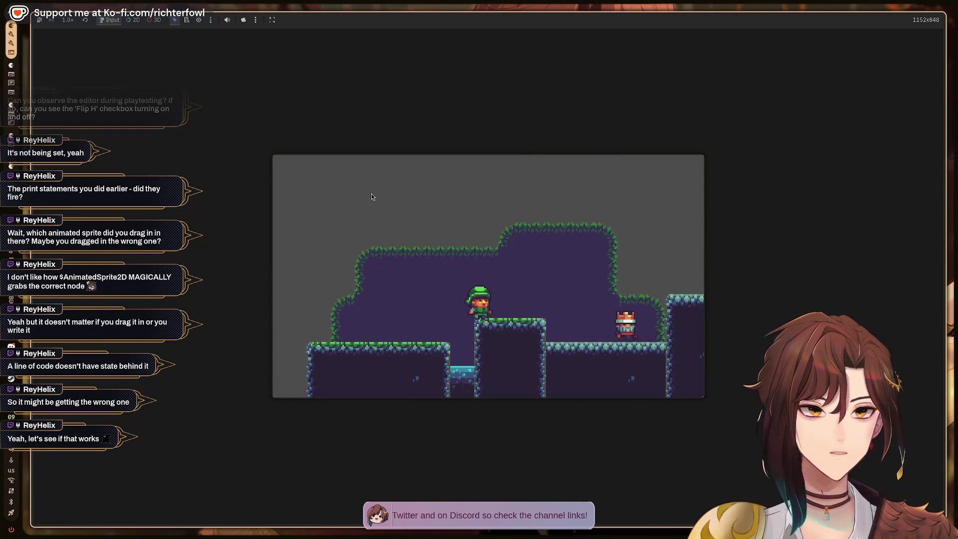
key("F8")
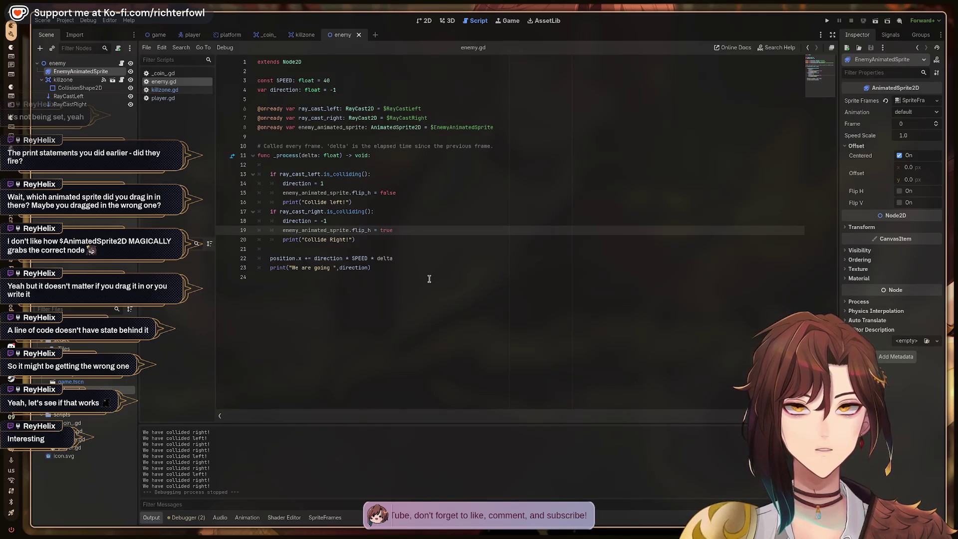
Step: Select the enemy root node and place the caret at the end of the movement line in enemy.gd
left_click(94, 63)
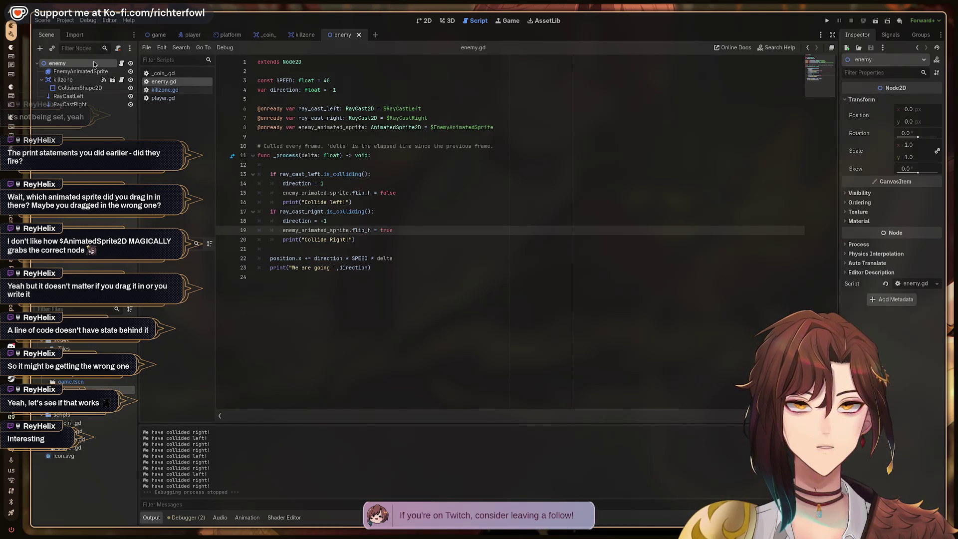
mouse_move(273, 108)
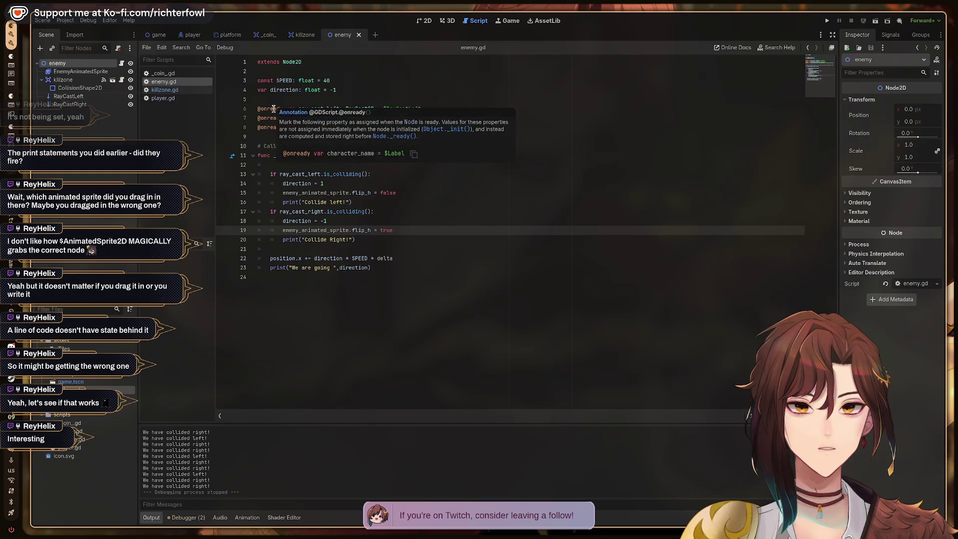
left_click(404, 259)
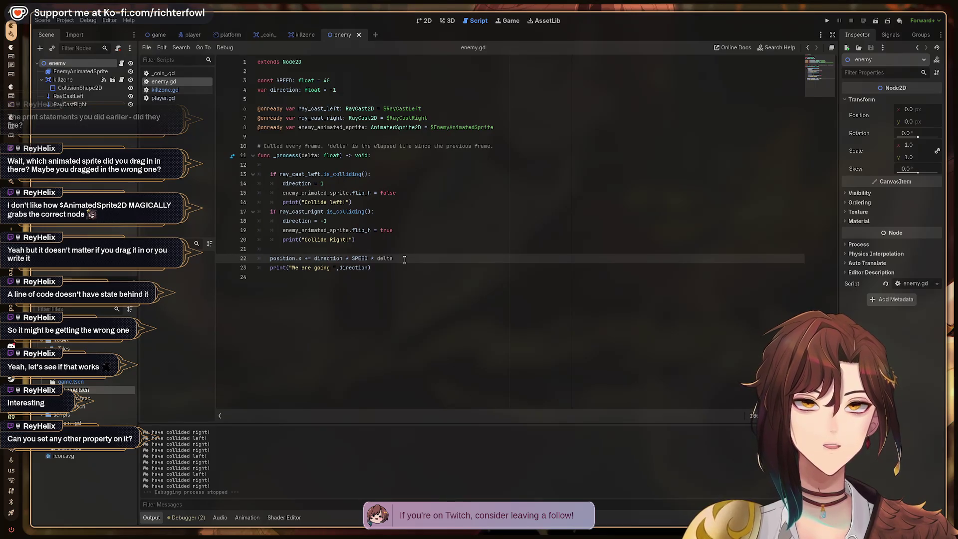
Step: Open the player scene and look through player.gd and killzone.gd, ending back on enemy.gd
left_click(188, 33)
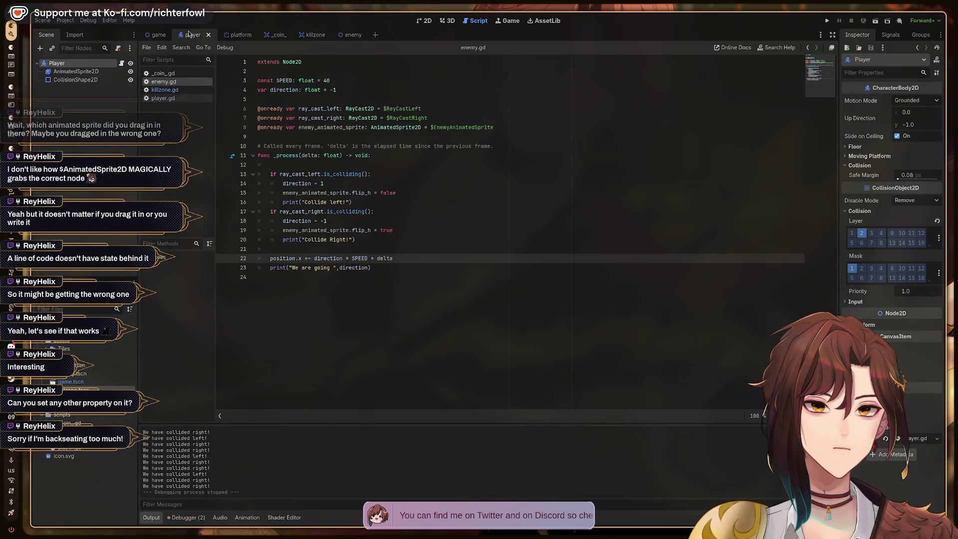
left_click(171, 100)
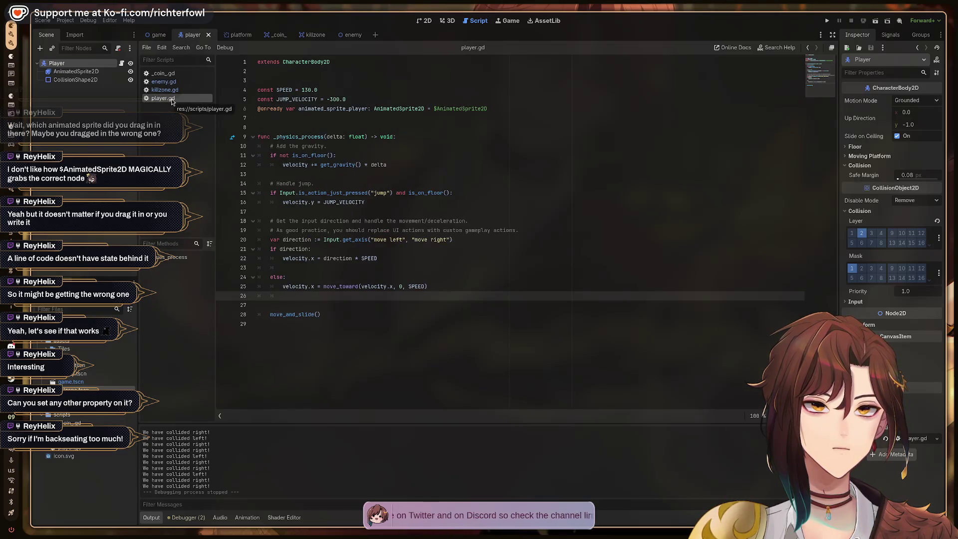
left_click(171, 92)
left_click(171, 83)
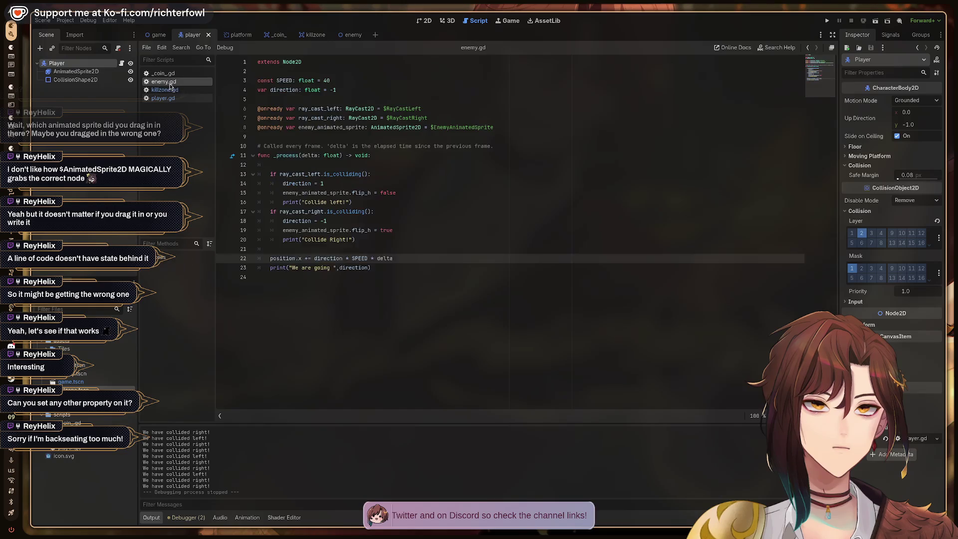
left_click(170, 89)
left_click(169, 83)
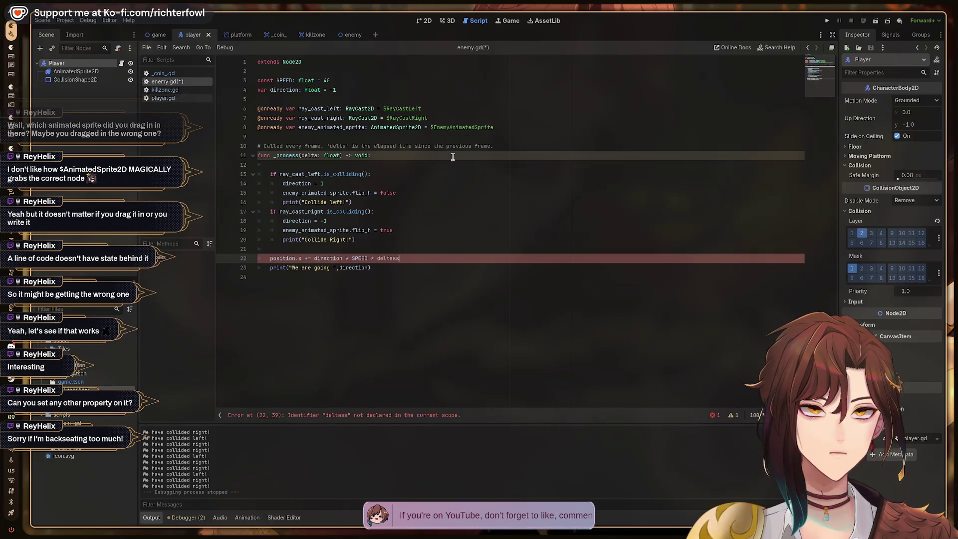
Step: Correct line 22's 'deltass' back to 'delta' and save enemy.gd
key("BackSpace")
key("ctrl+s")
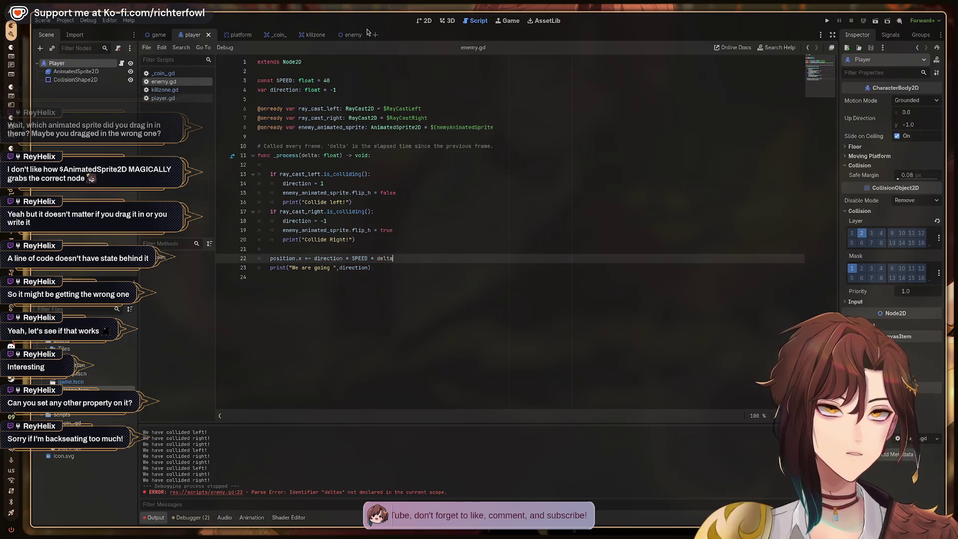
left_click(347, 35)
left_click(305, 35)
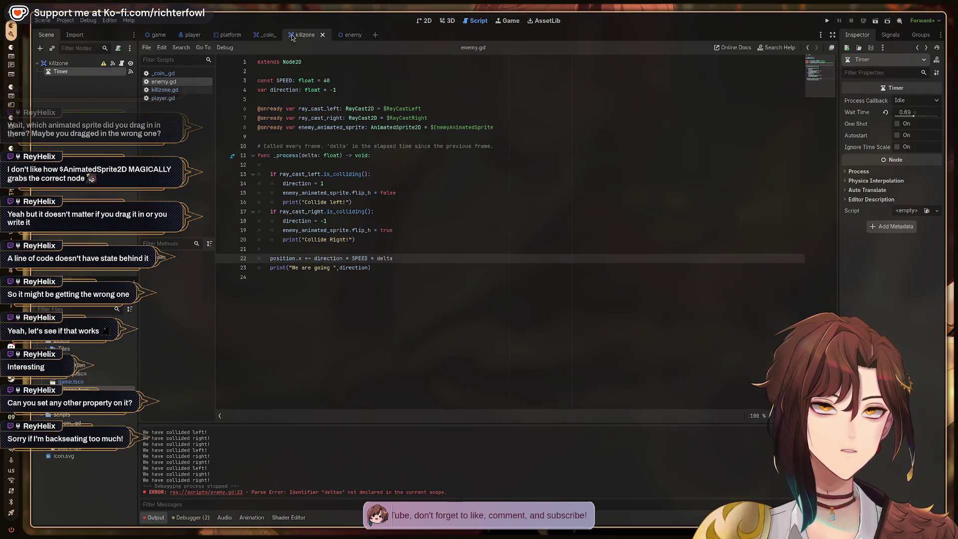
left_click(265, 35)
Step: Run and stop the game, then bring up the killzone scene
key("F5")
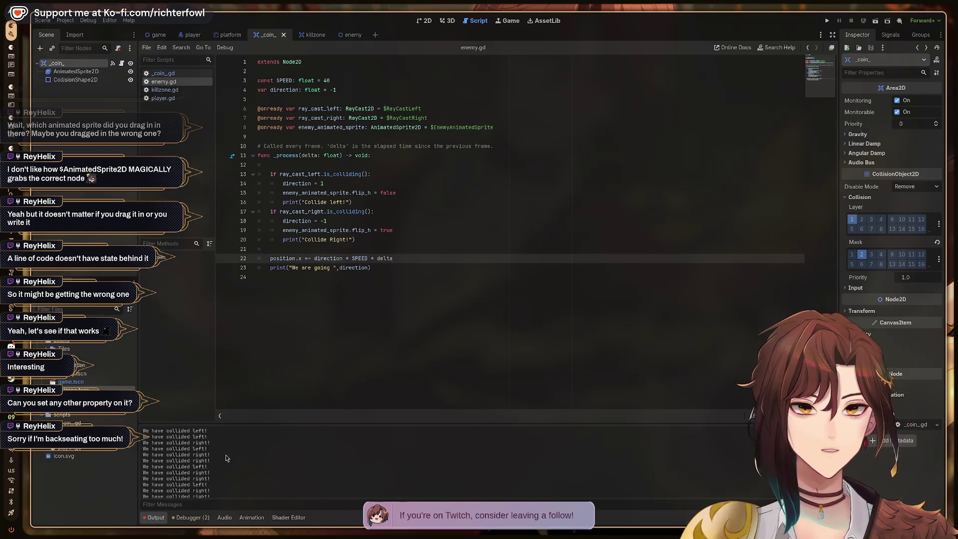
key("F8")
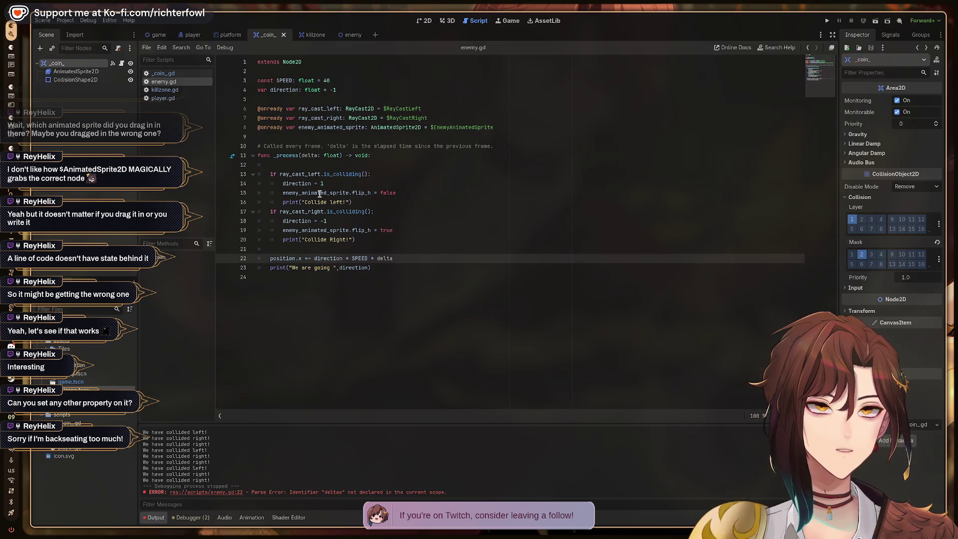
left_click(304, 35)
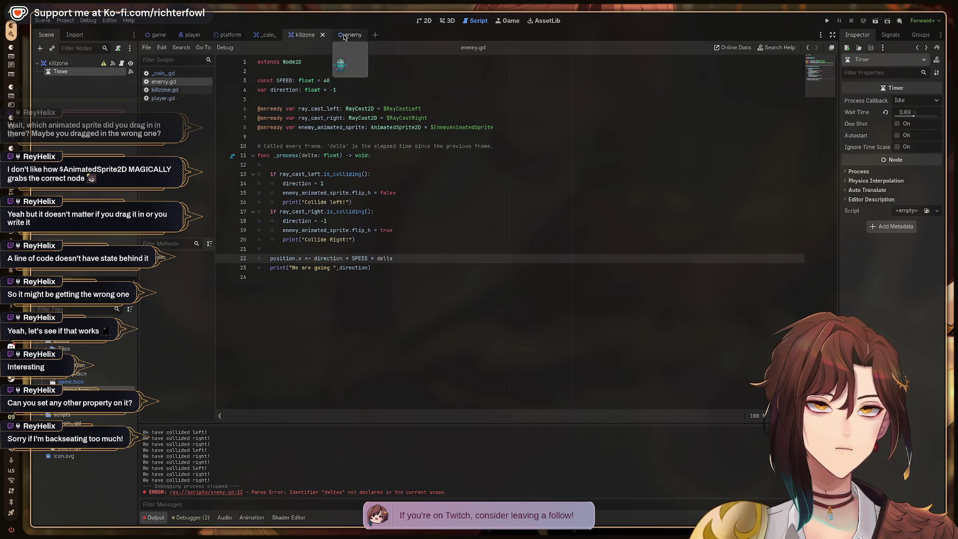
Step: Look through killzone.gd and player.gd, then put the caret at the end of line 17 in enemy.gd
left_click(164, 74)
left_click(163, 90)
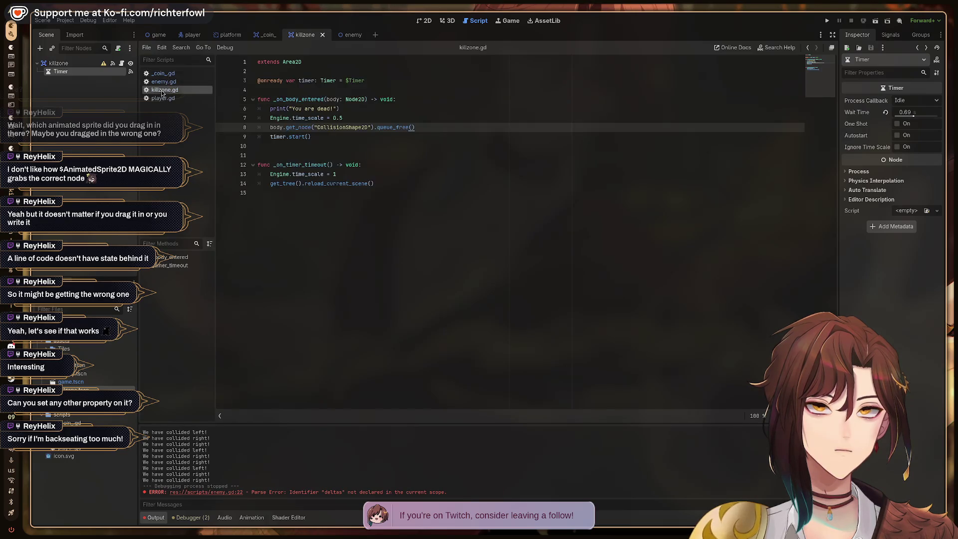
left_click(160, 97)
left_click(162, 90)
left_click(157, 98)
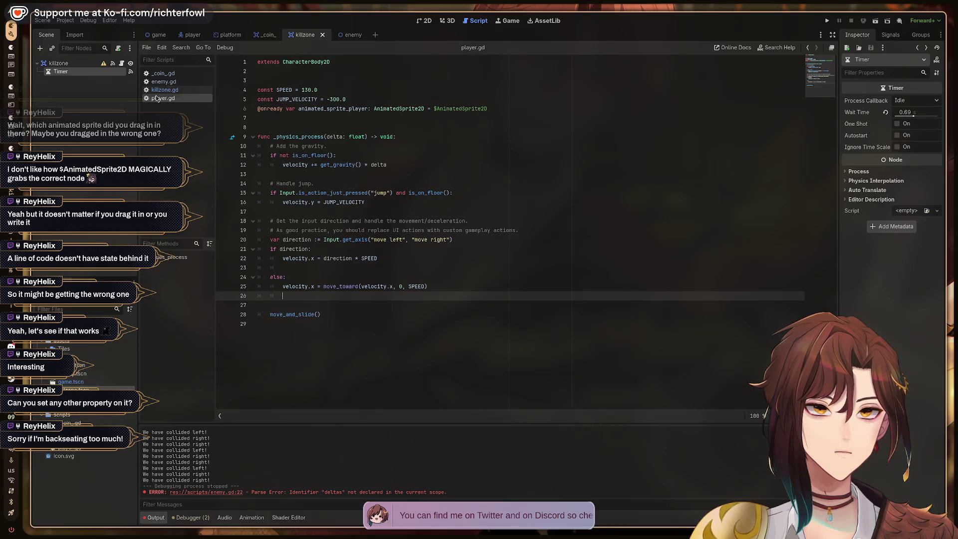
left_click(159, 81)
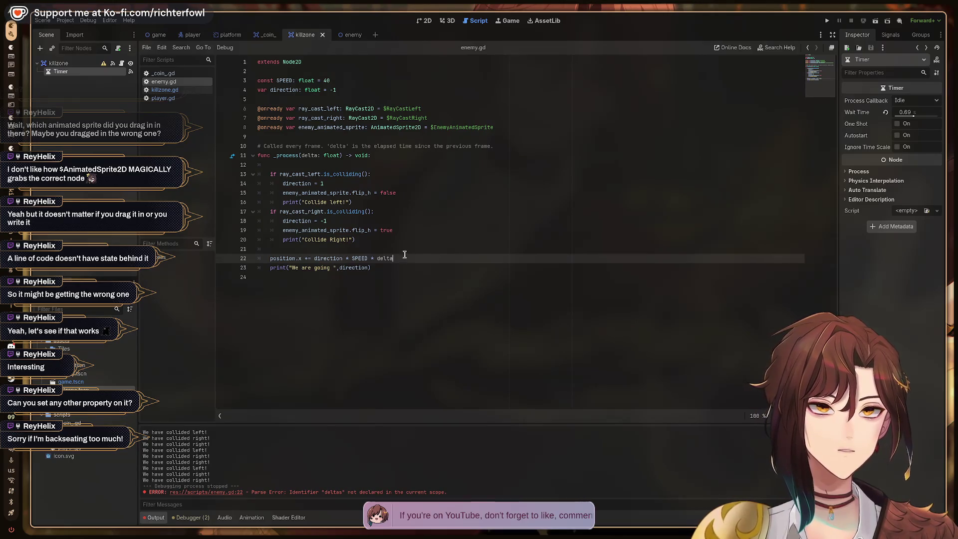
left_click(310, 204)
key("Down")
key("End")
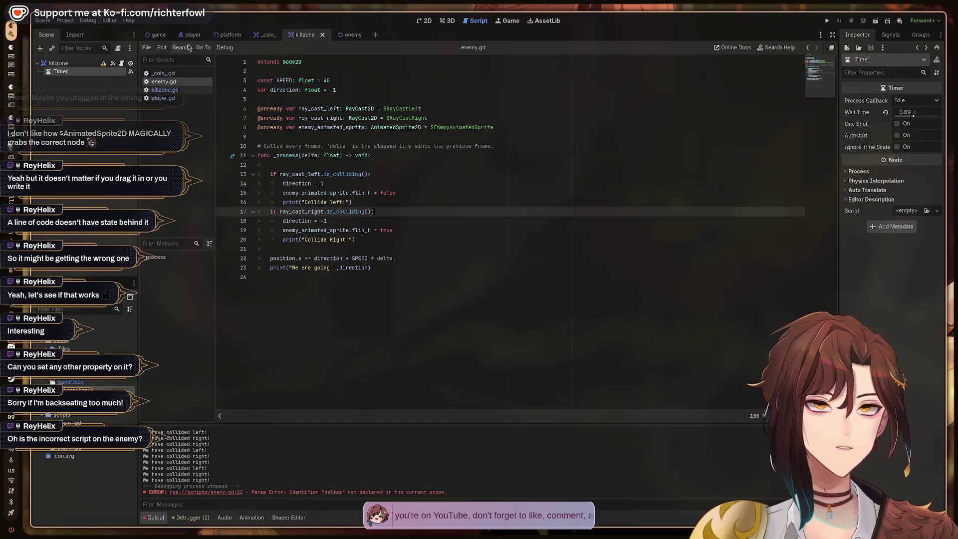
Step: Run and stop the game, then check the Debugger's errors and warnings before returning to Output
key("F5")
key("F8")
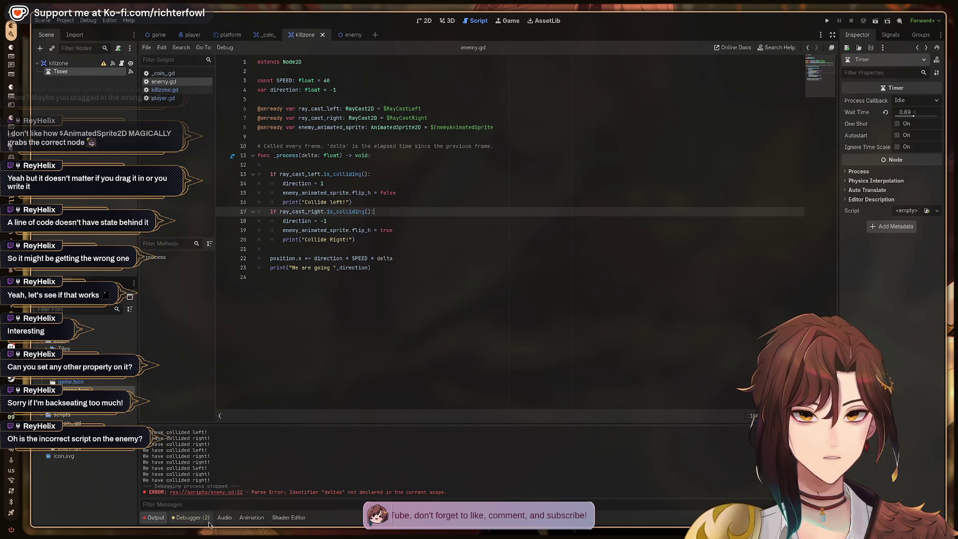
left_click(202, 519)
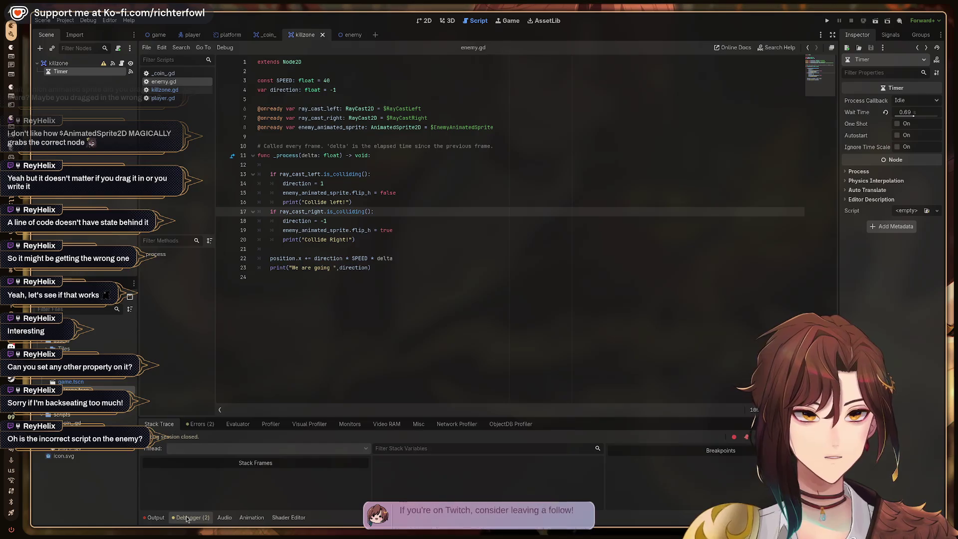
left_click(199, 518)
left_click(200, 519)
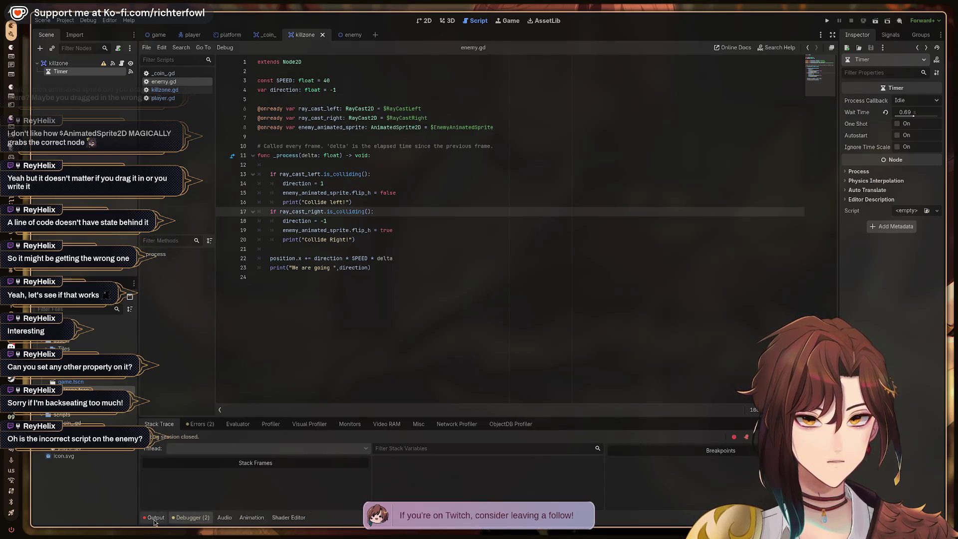
left_click(202, 425)
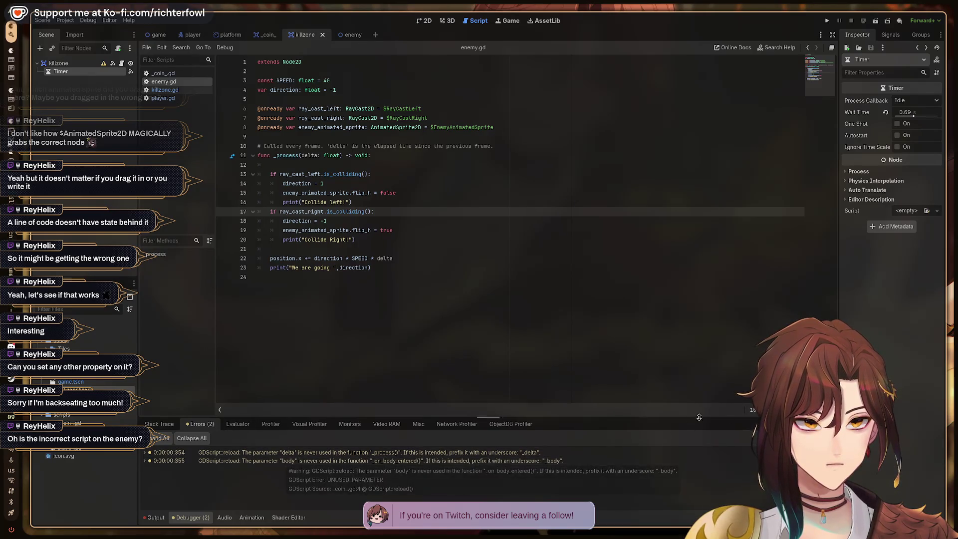
left_click(155, 517)
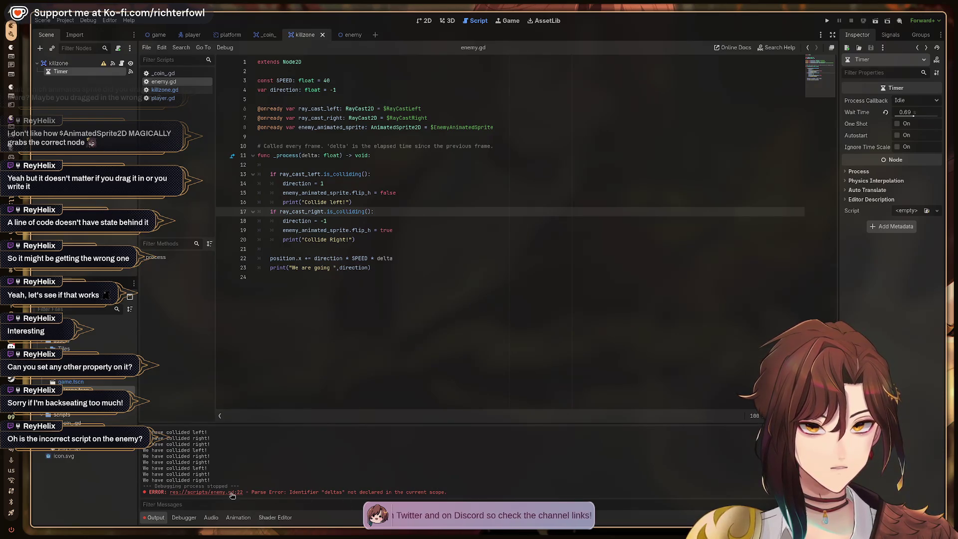
Step: Jump to the line 22 parse error, rerun the game, and open the game scene
left_click(232, 492)
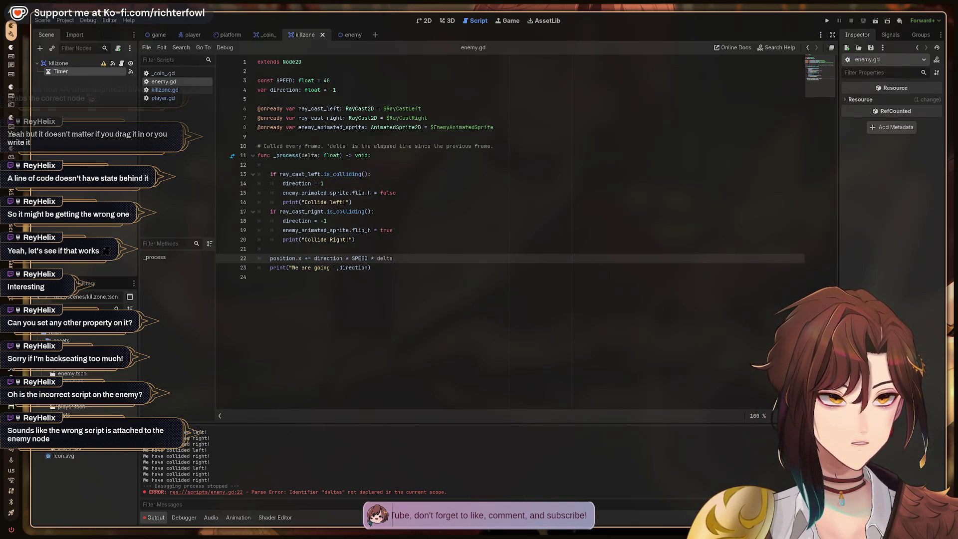
key("F5")
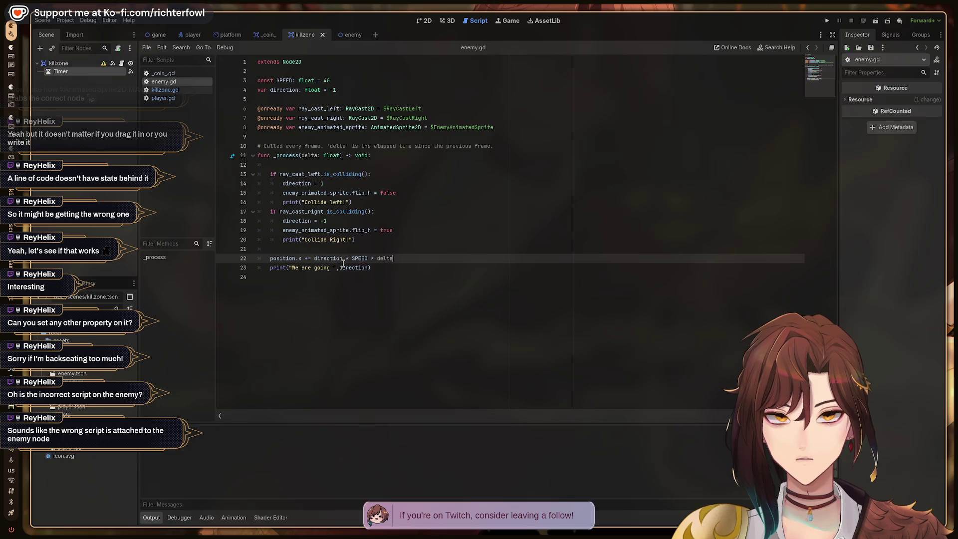
left_click(163, 36)
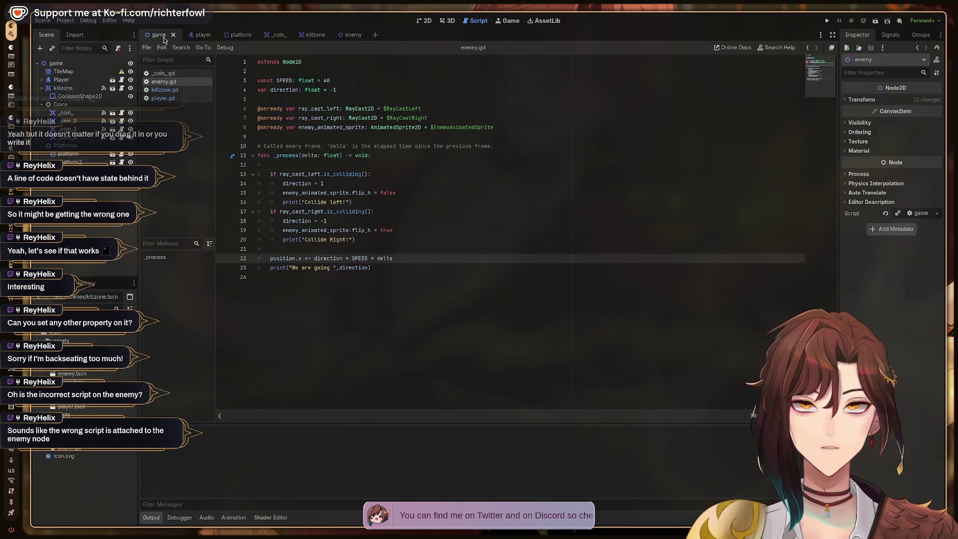
Step: Run the game, move the player right until the enemy appears, then stop it
key("F5")
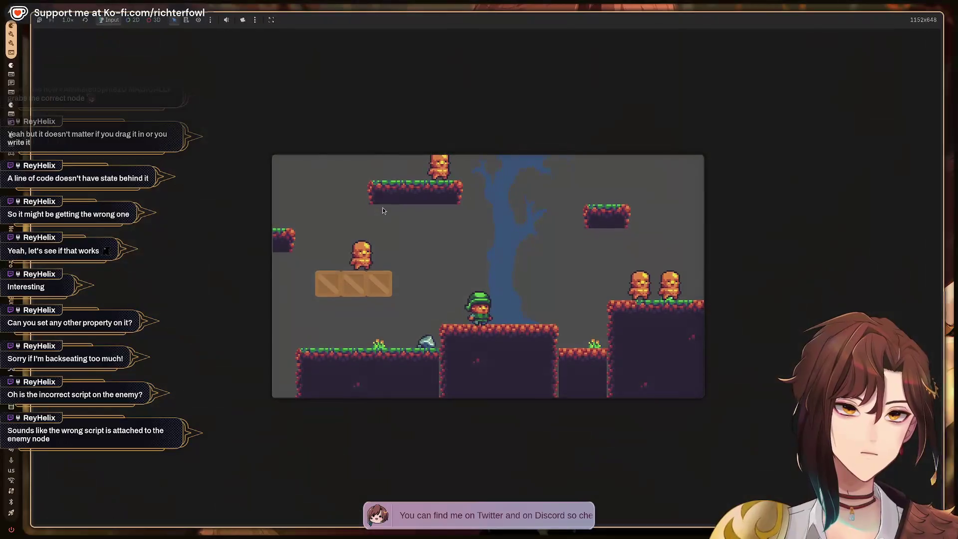
key("Right")
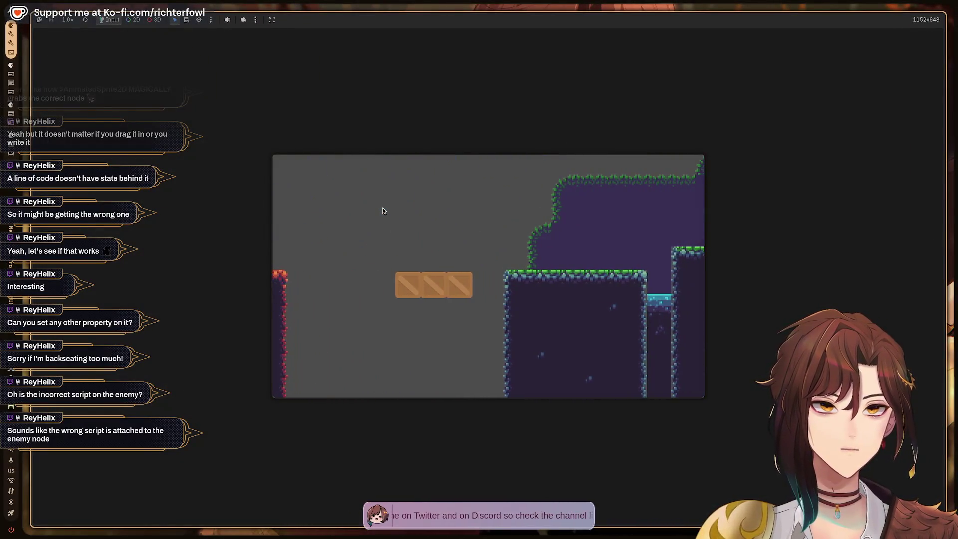
key("Right")
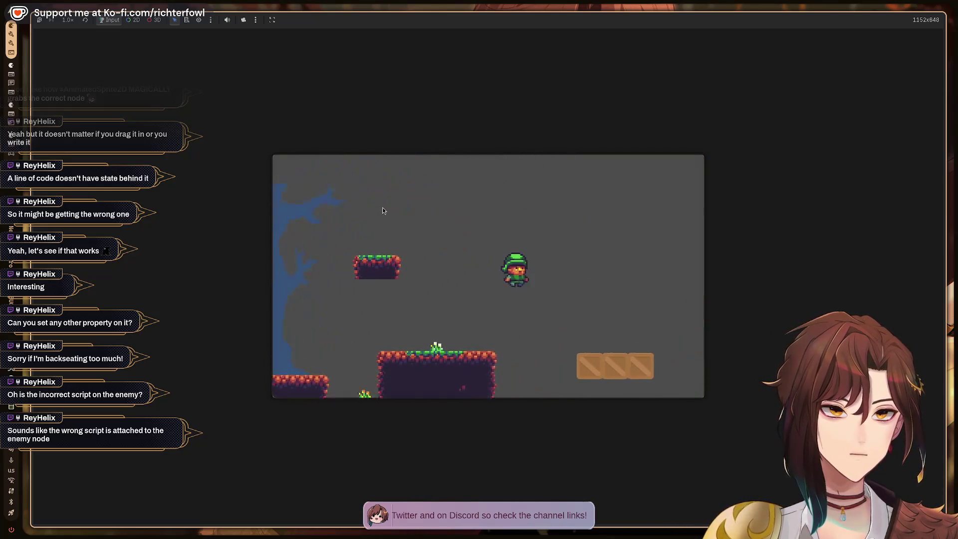
key("Right")
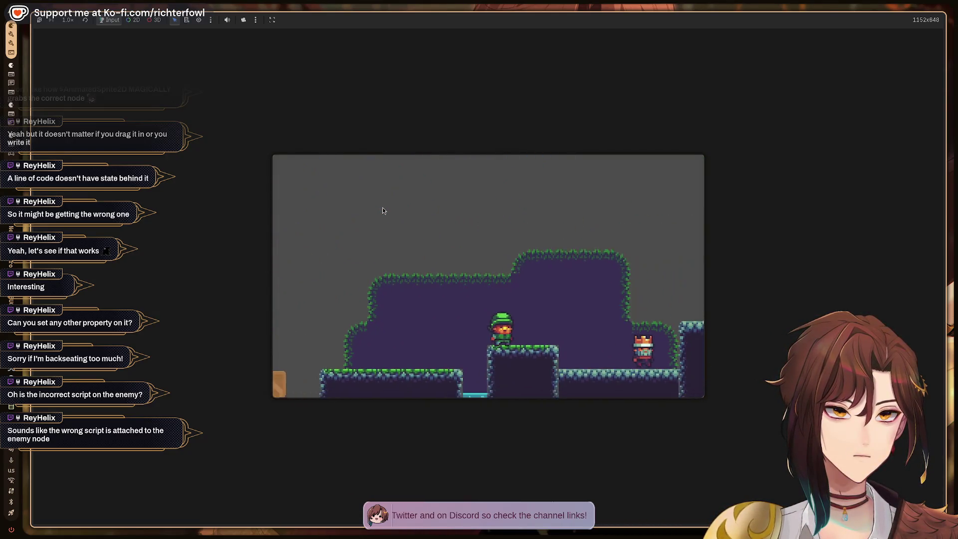
key("F8")
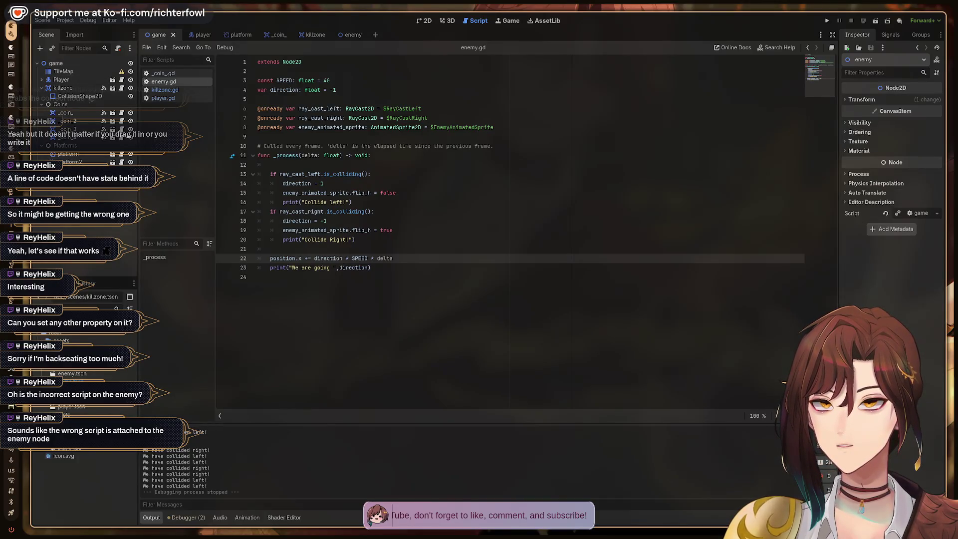
Step: Inspect the game scene's built-in game.tscn::GDScript, then close it
left_click(165, 98)
left_click(178, 90)
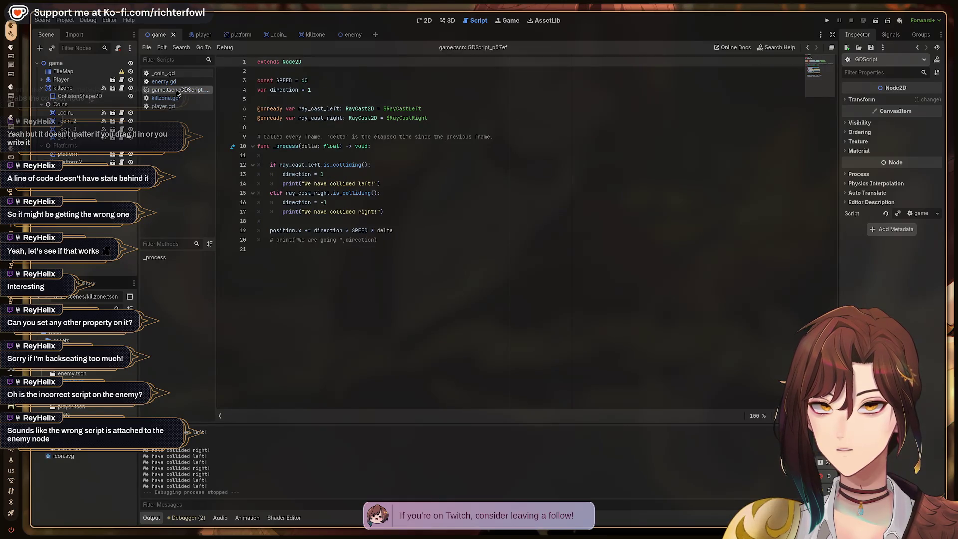
right_click(178, 93)
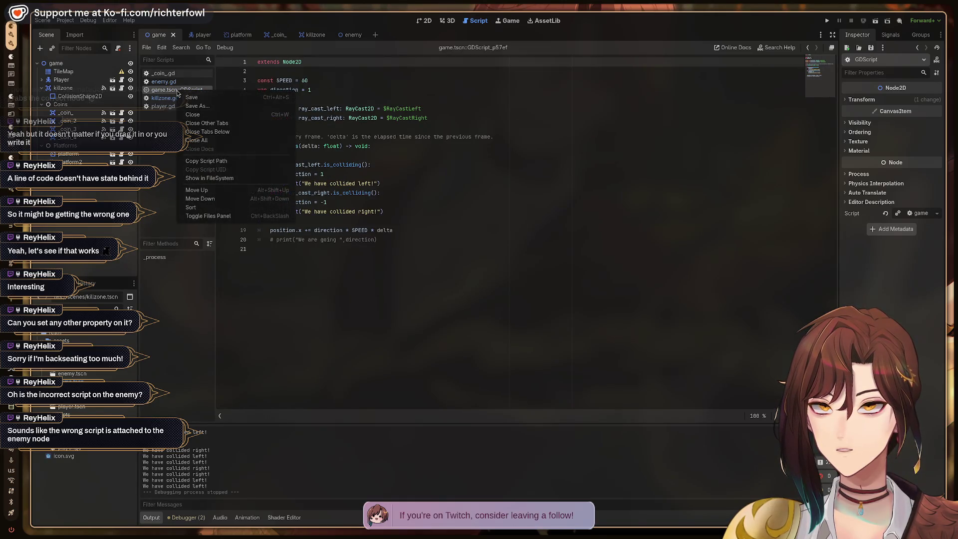
left_click(193, 114)
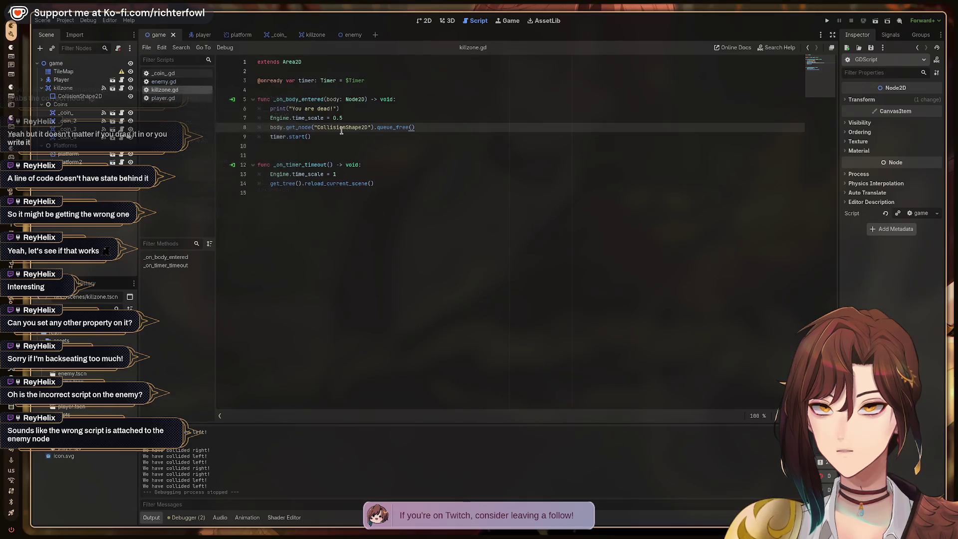
Step: View enemy.gd and then killzone.gd, and run the game again
left_click(165, 82)
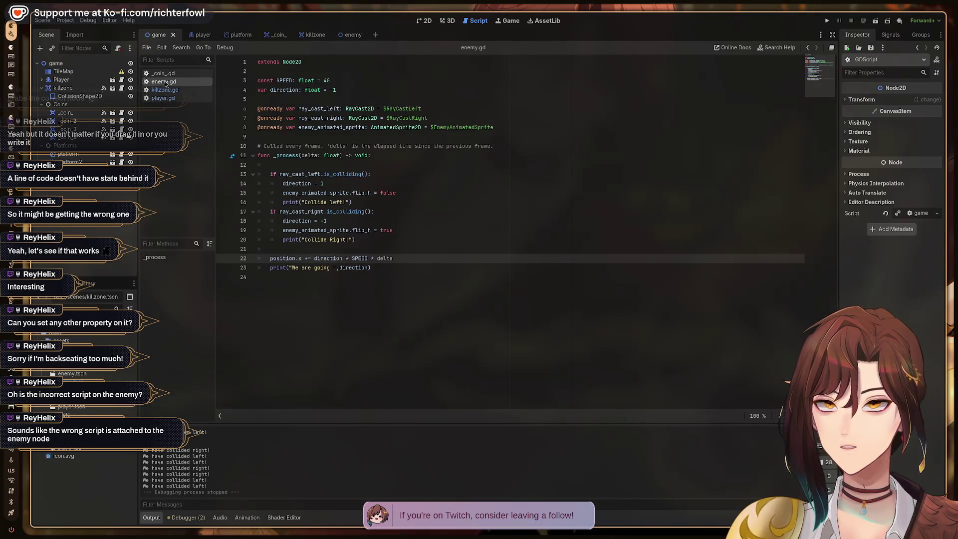
left_click(165, 91)
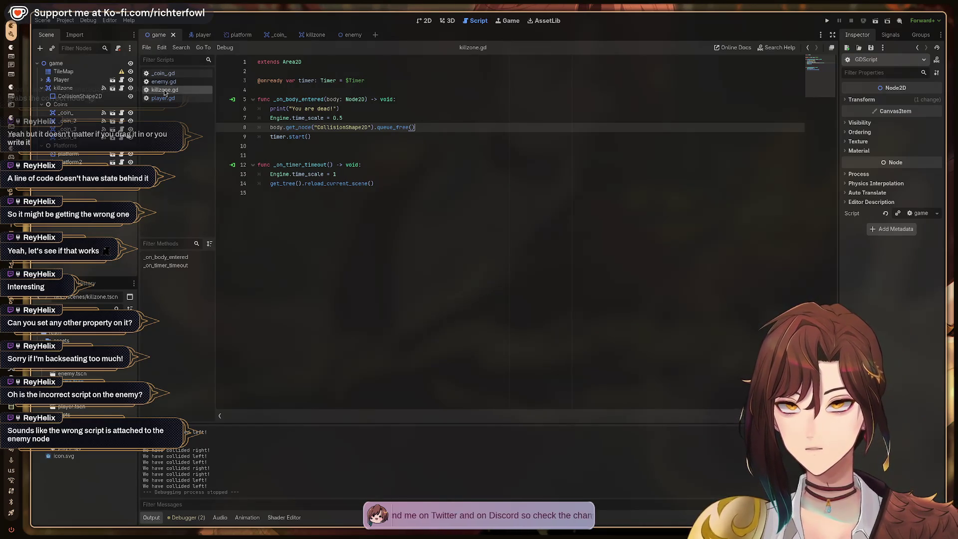
key("F5")
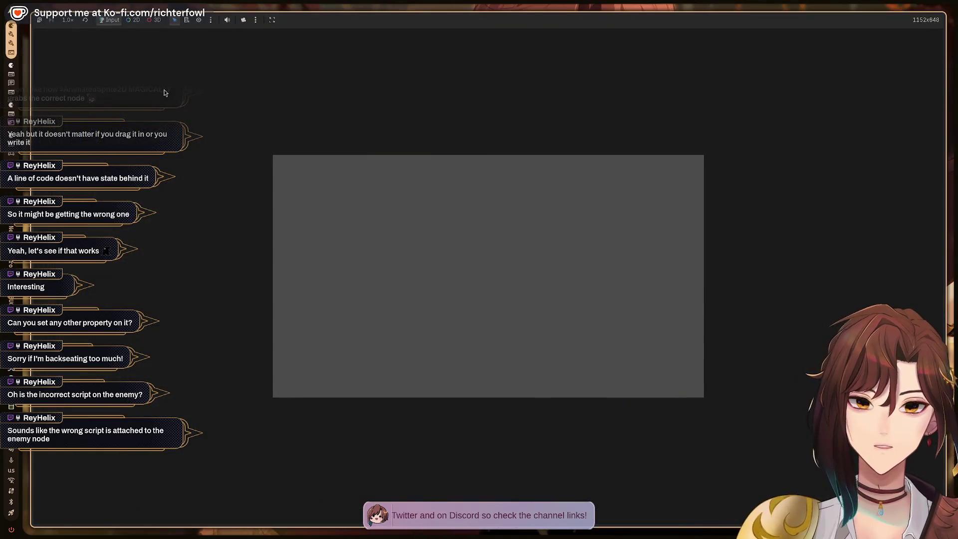
Step: Stop the game, select the game root node, and show the game scene's level in 2D
key("F8")
left_click(56, 63)
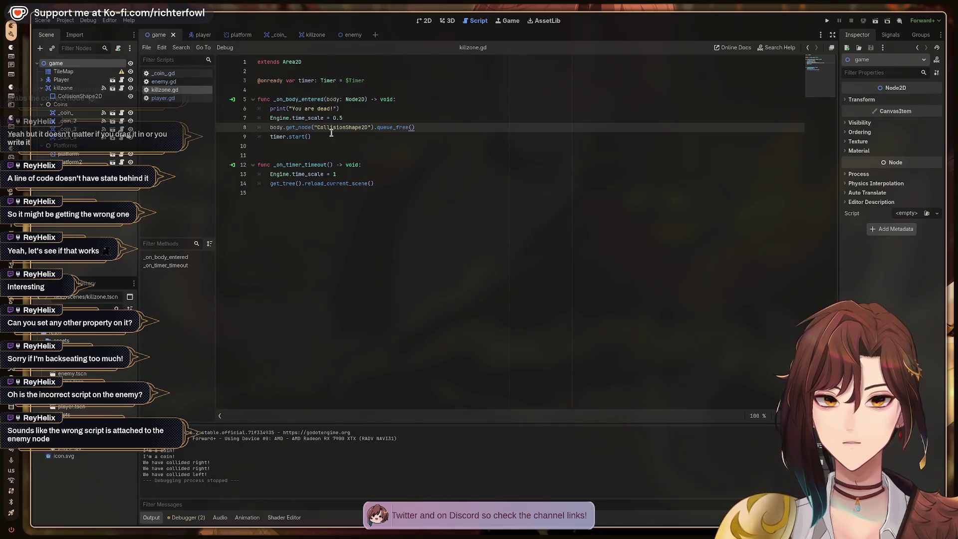
key("F5")
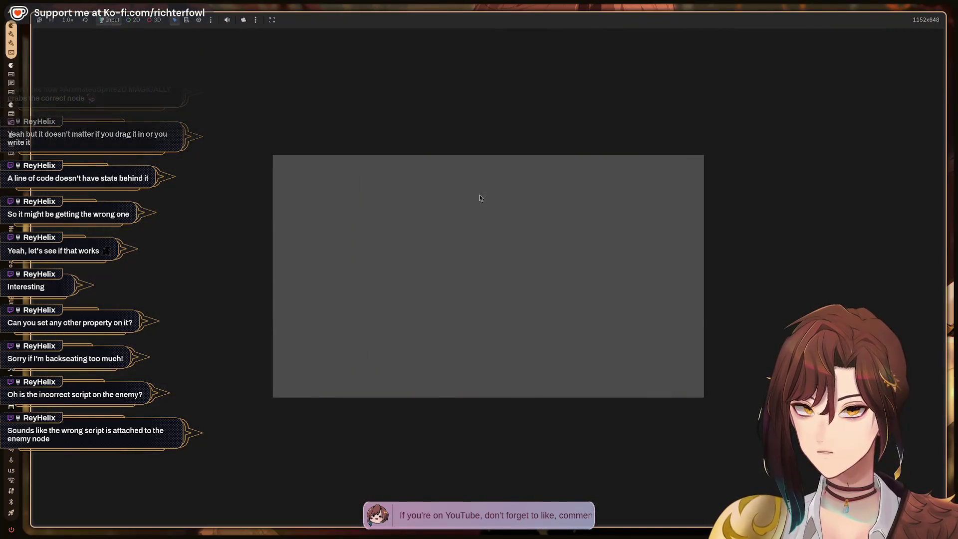
key("F8")
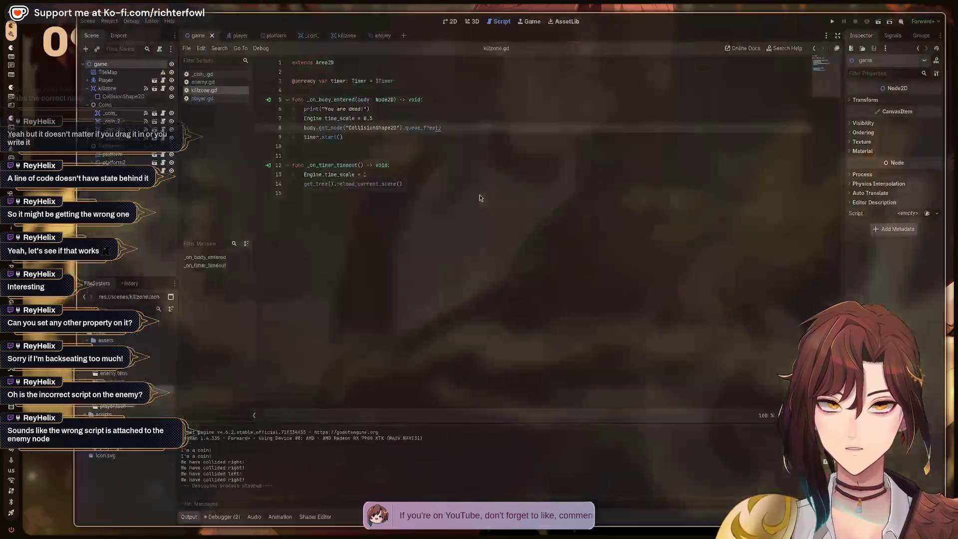
left_click(158, 35)
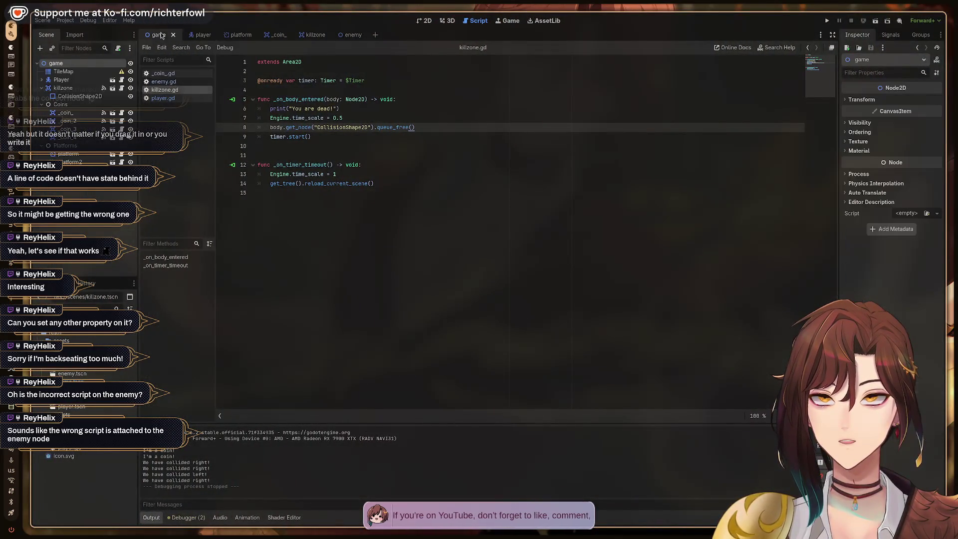
left_click(424, 20)
Step: Run the game, move and jump the player through the cave to the enemy, then stop
key("F5")
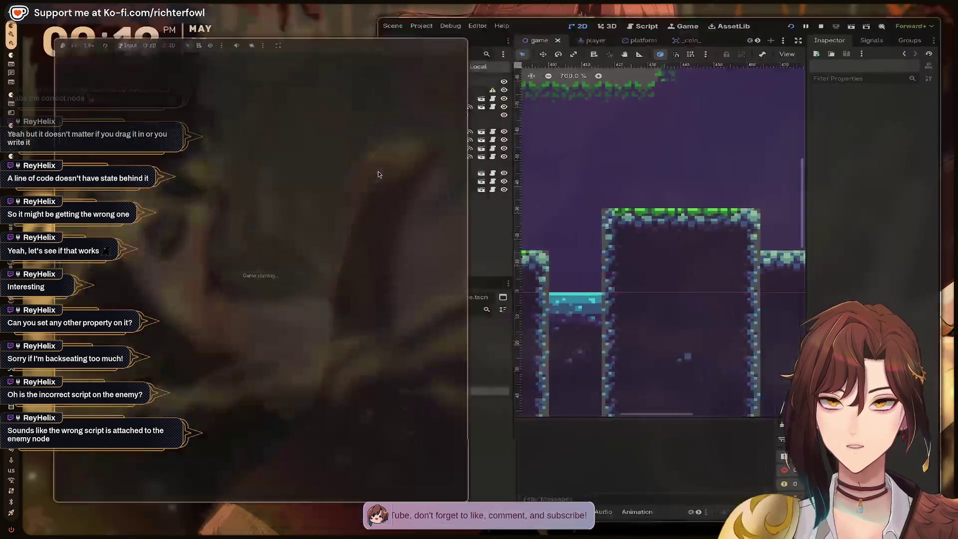
key("Right")
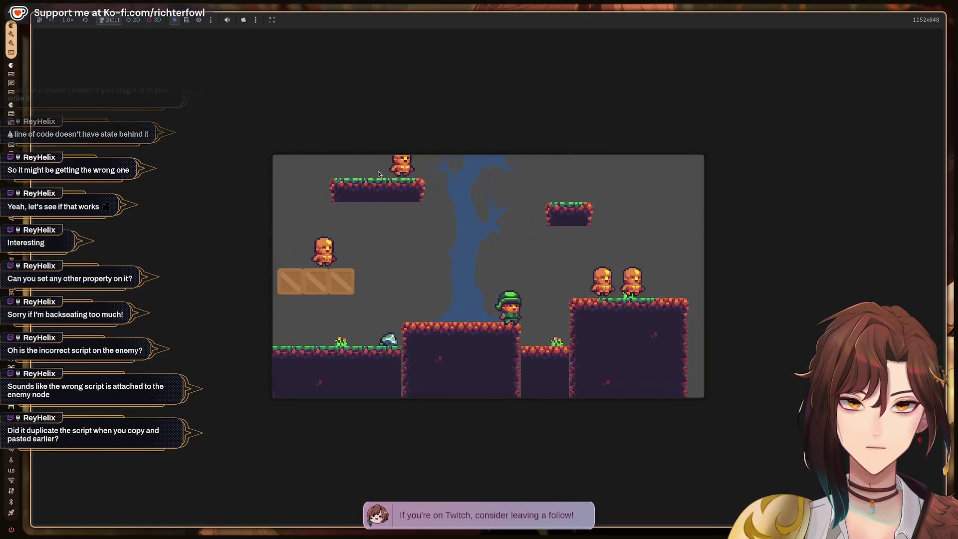
key("space")
key("Right")
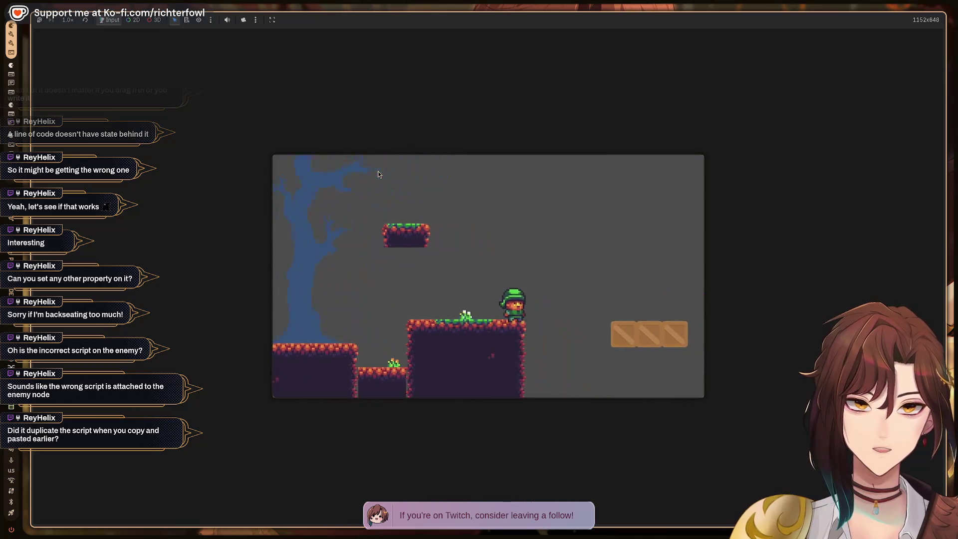
key("Right")
key("space")
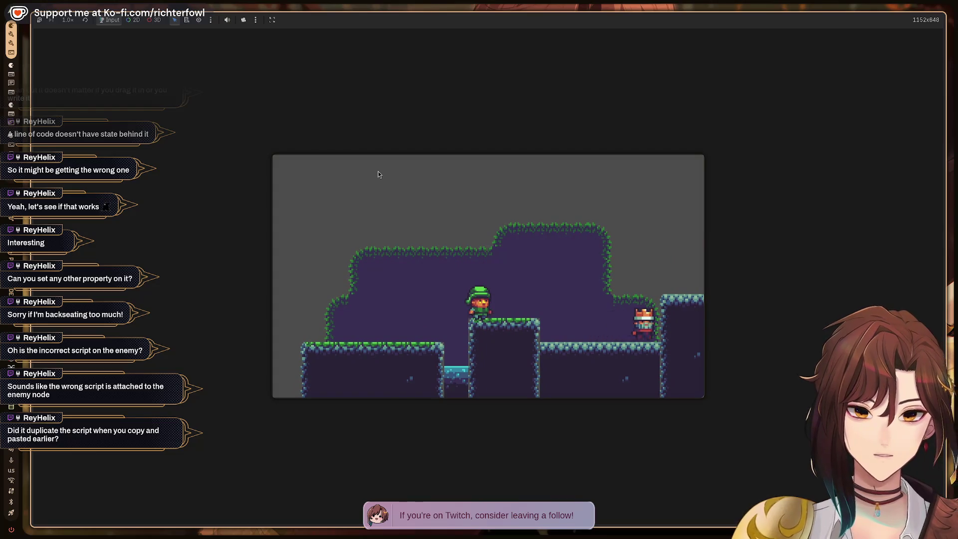
key("F8")
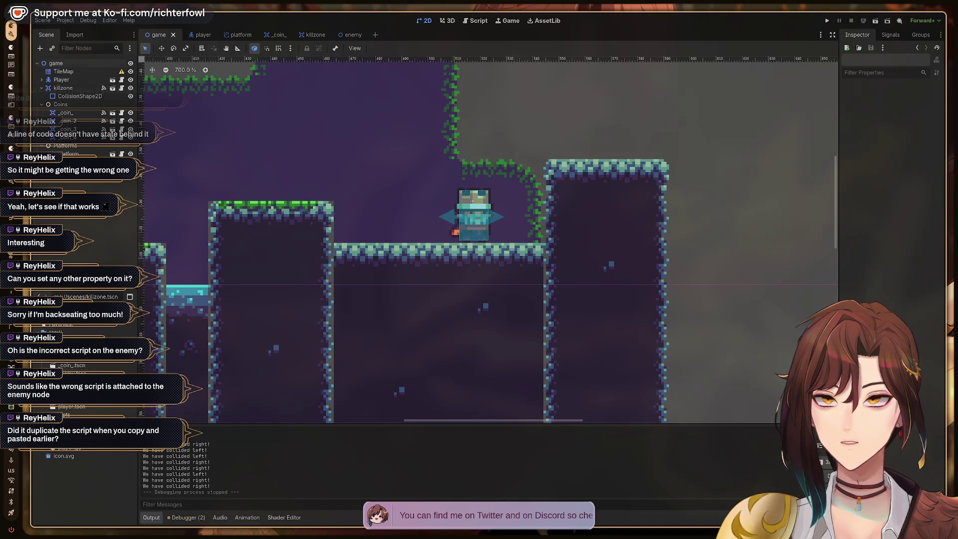
Step: Select the enemy, view its script, and detach the built-in script from the node
left_click(472, 200)
key("ctrl+F3")
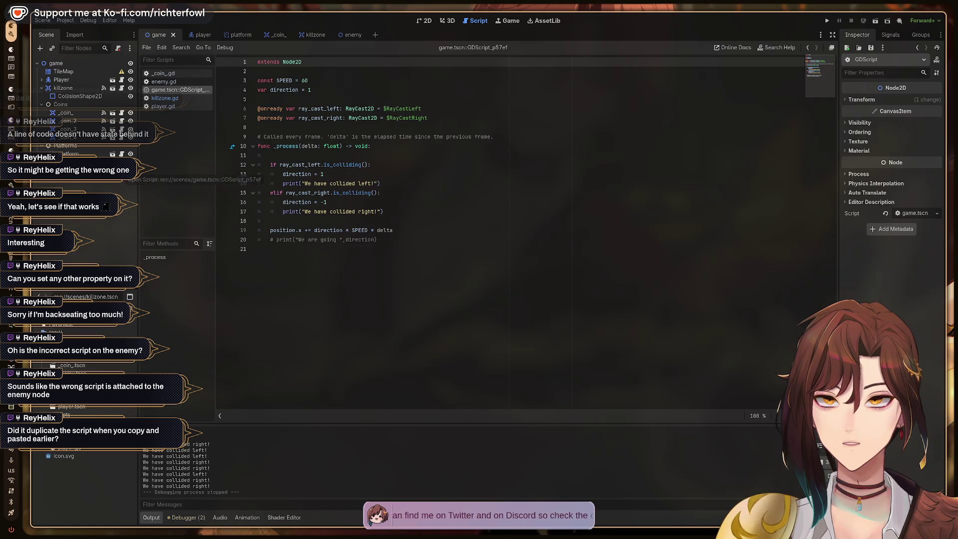
right_click(104, 171)
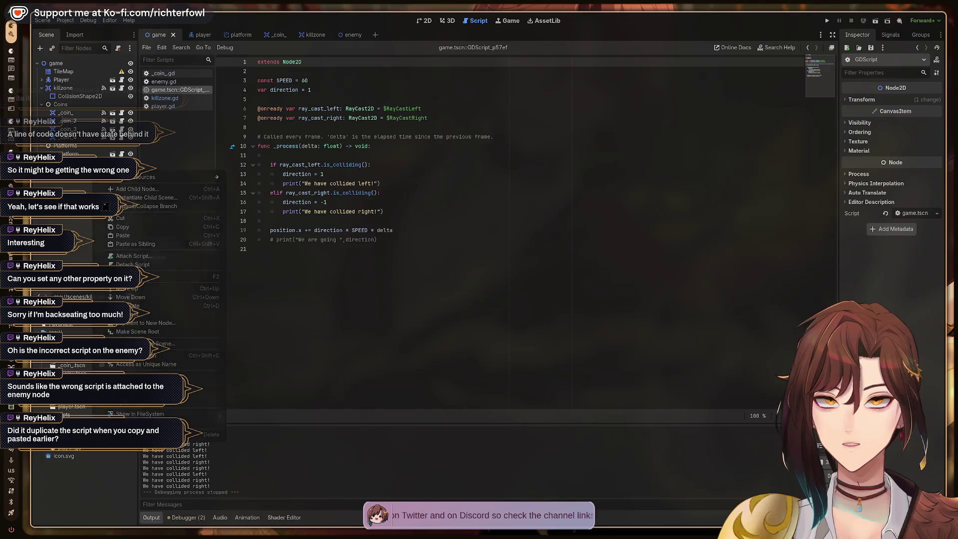
key("Escape")
right_click(102, 172)
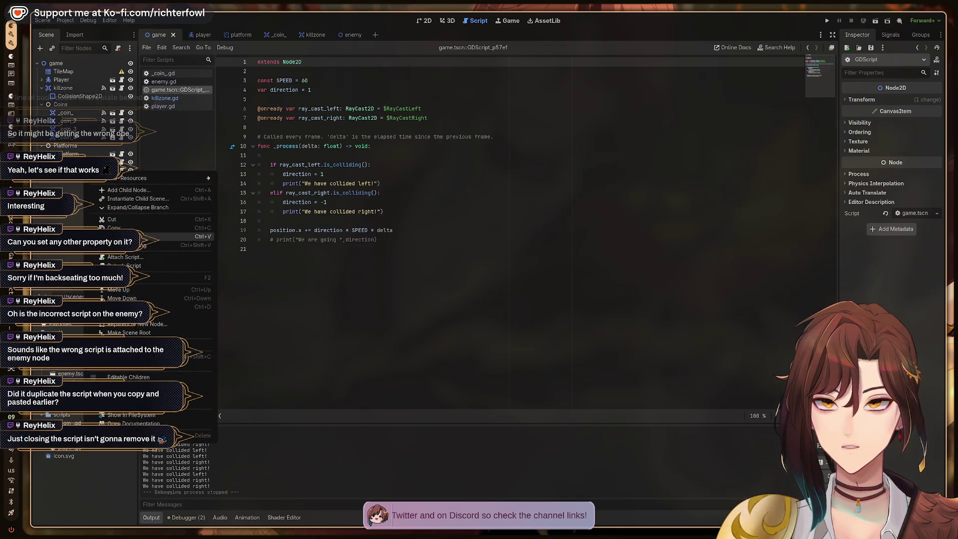
left_click(125, 266)
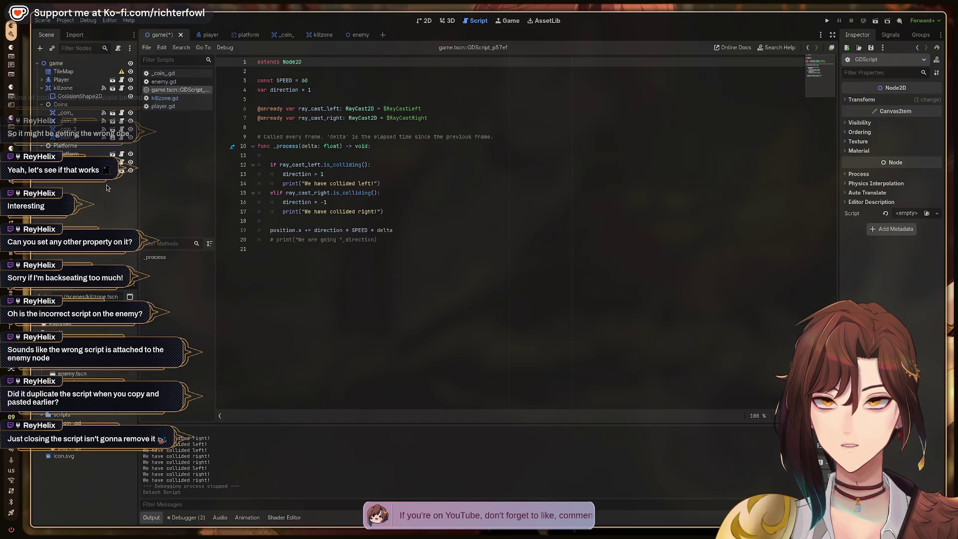
key("Delete")
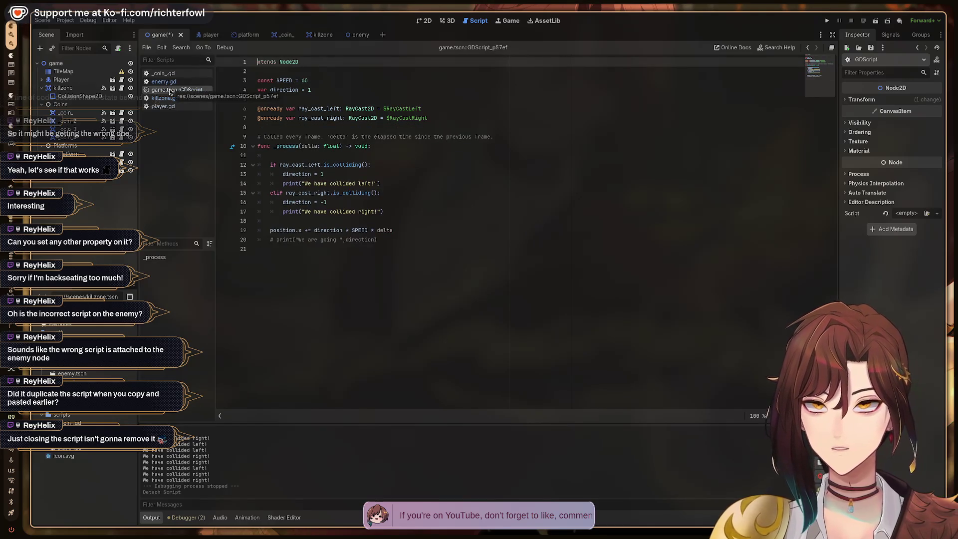
Step: Close the built-in game.tscn script discarding its changes, then run the game
right_click(170, 91)
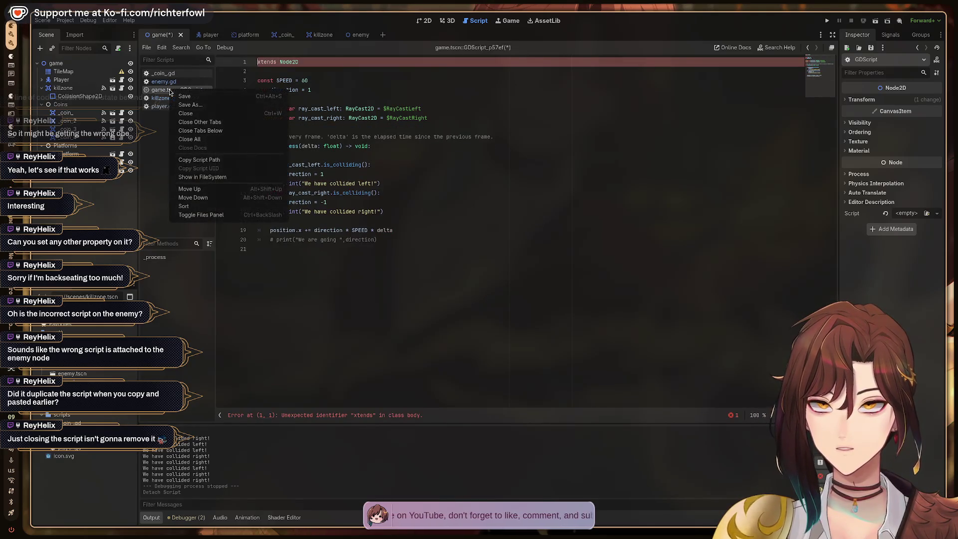
left_click(157, 173)
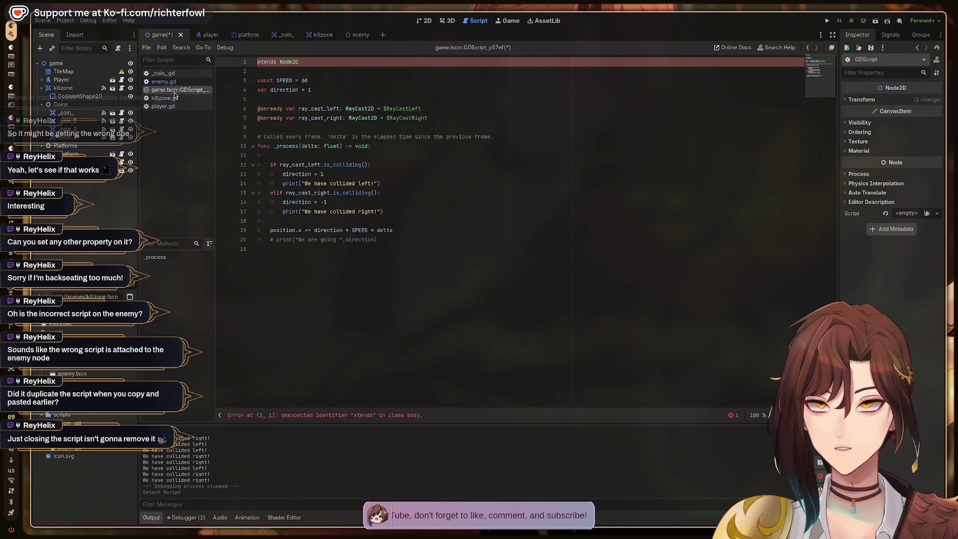
right_click(177, 93)
left_click(192, 115)
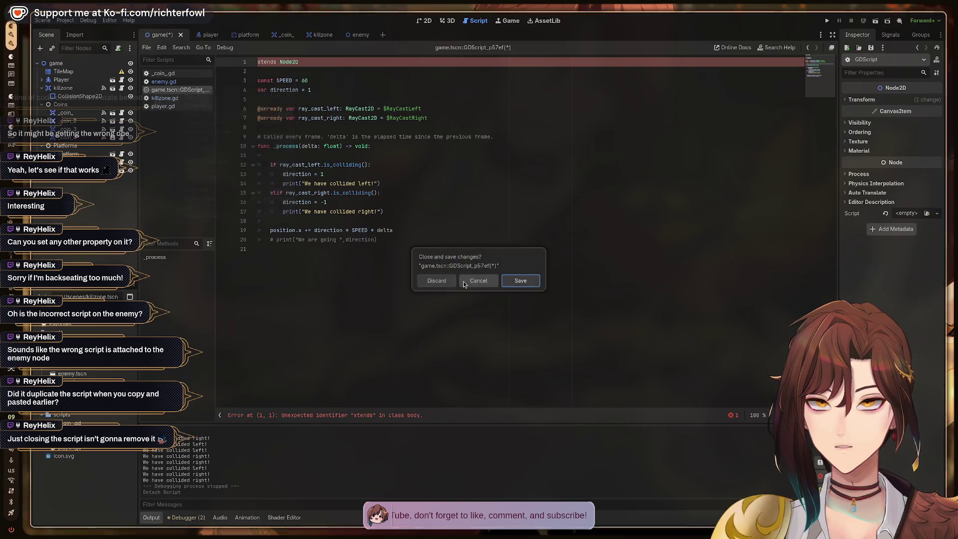
left_click(430, 281)
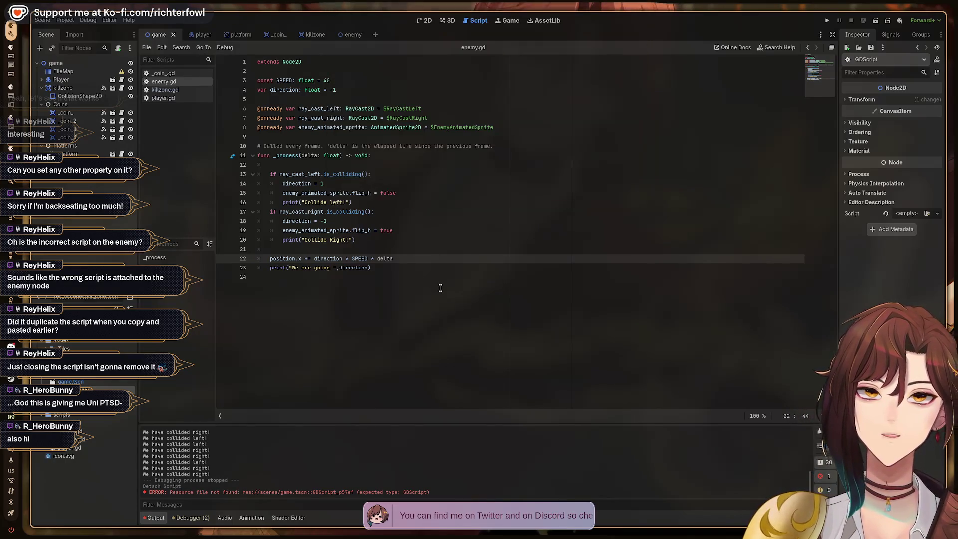
key("F5")
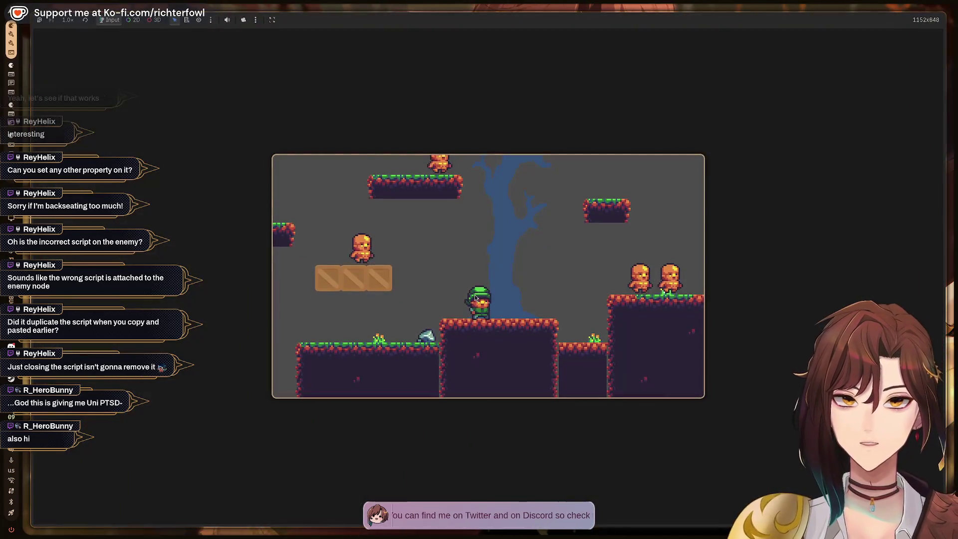
Step: Walk and jump the player right across the ledges to the enemy, then stop the game with F8
key("Right")
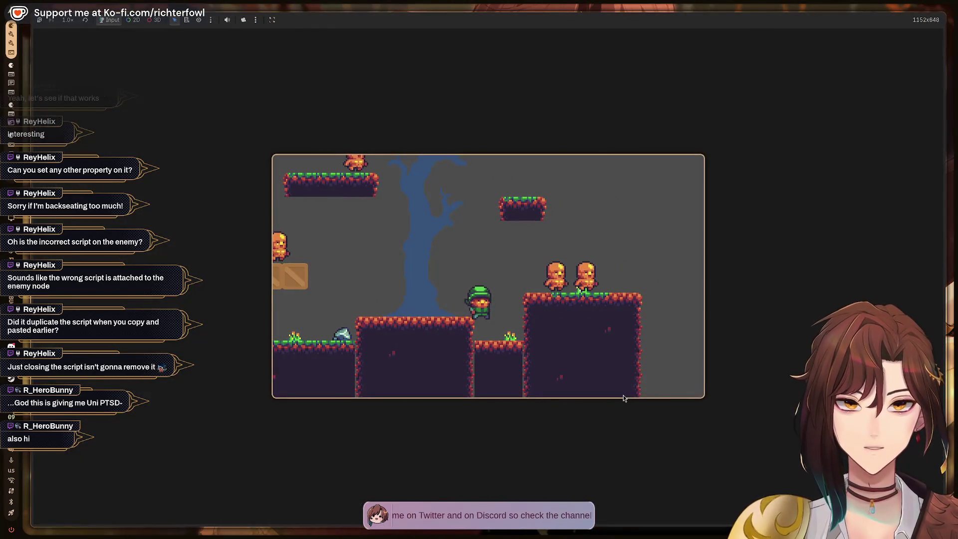
key("space")
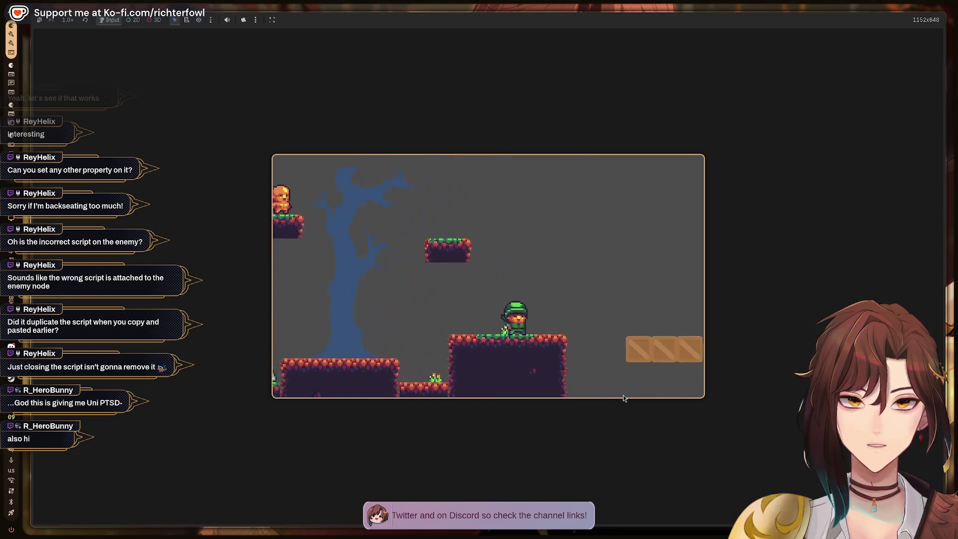
key("Right")
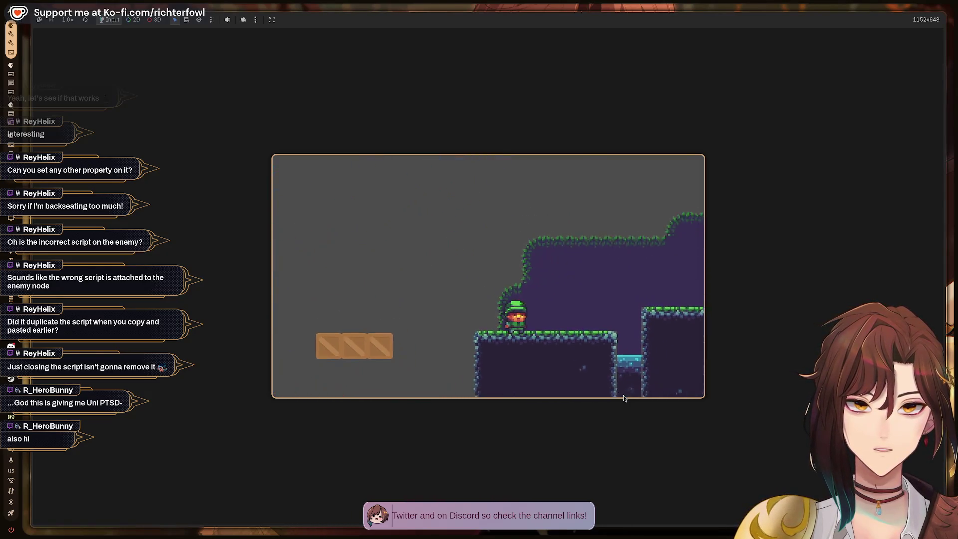
key("Right")
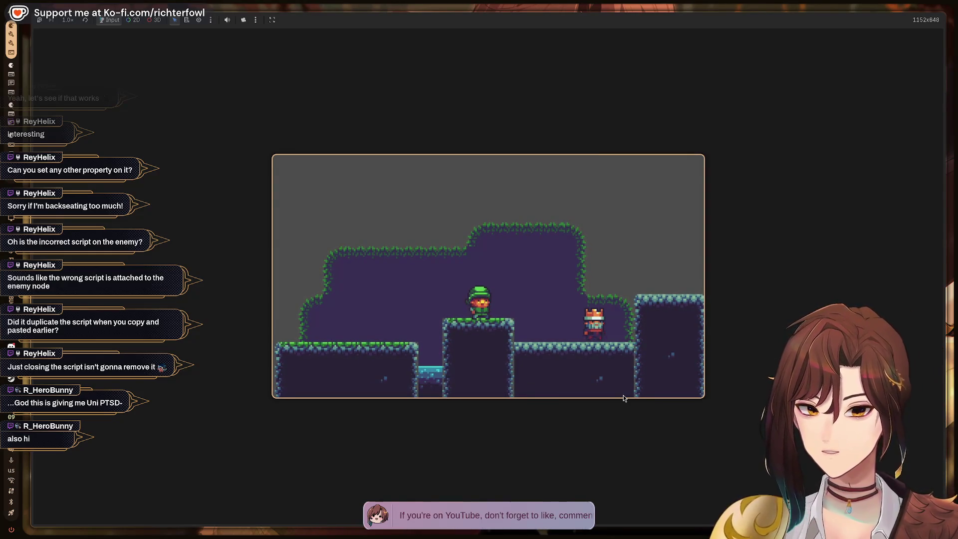
key("F8")
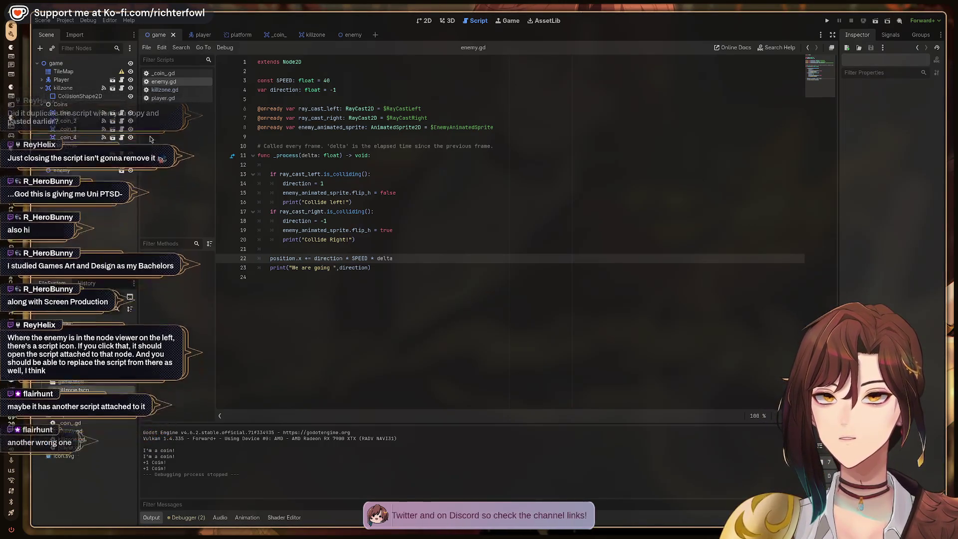
Step: Open the enemy scene and go to the flip_h line on line 15 of enemy.gd
left_click(352, 35)
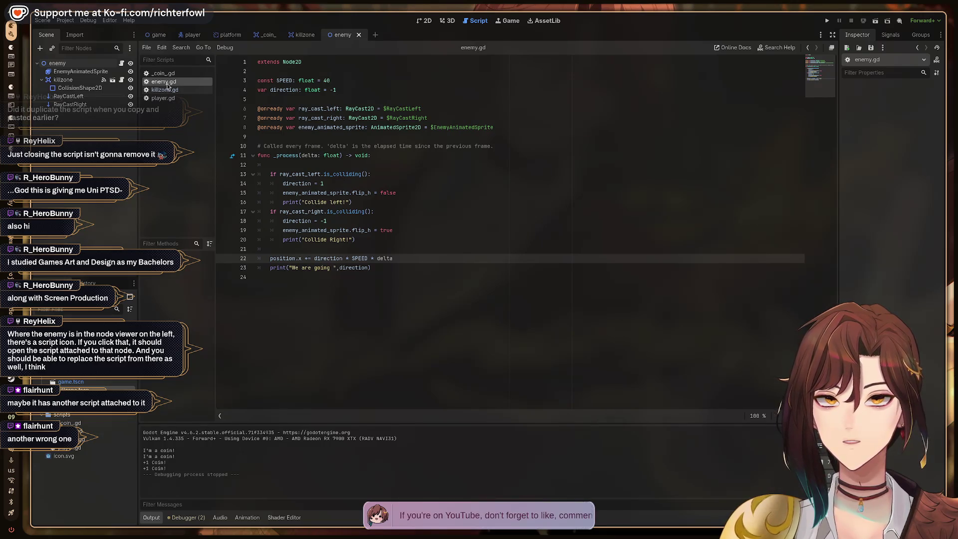
left_click(413, 183)
left_click(408, 192)
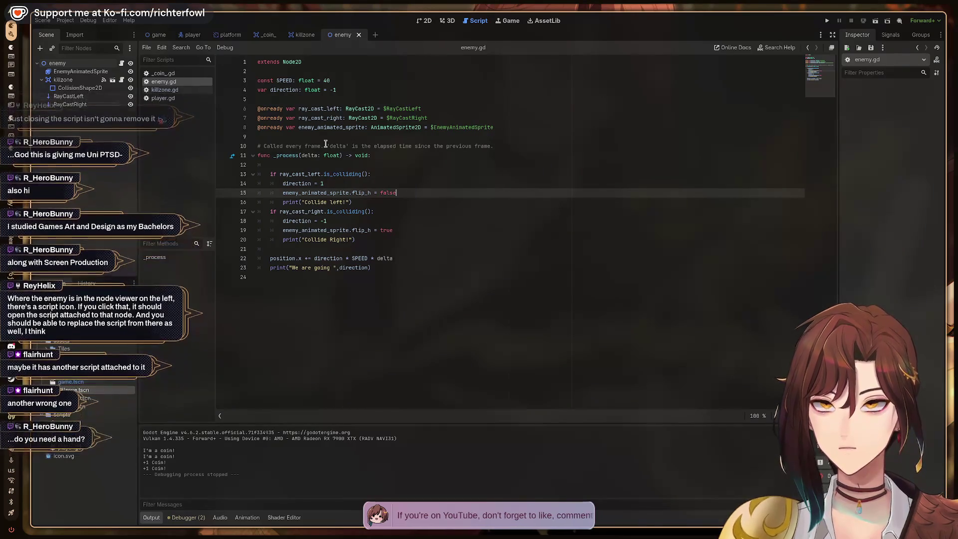
left_click(76, 81)
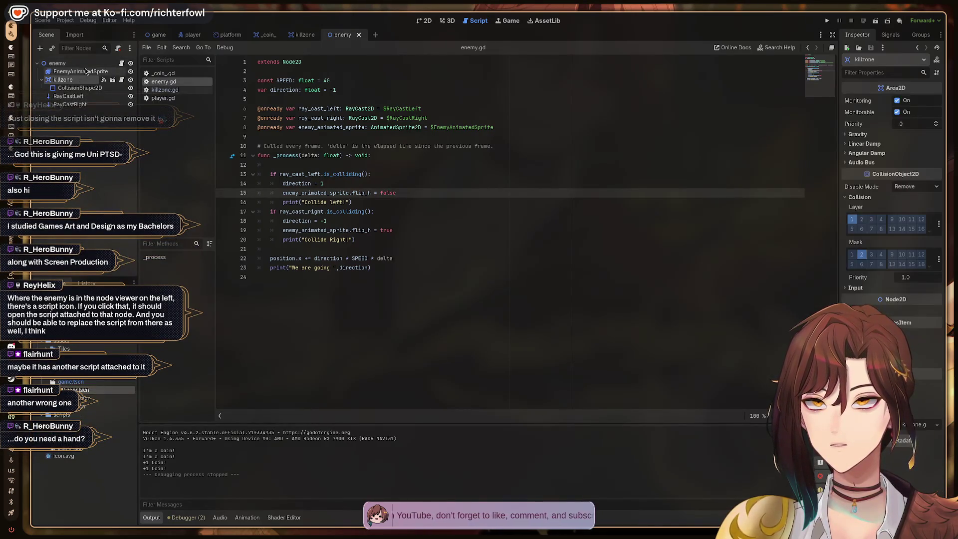
left_click(80, 72)
Step: Select the enemy root node and review its attached enemy.gd script
left_click(122, 63)
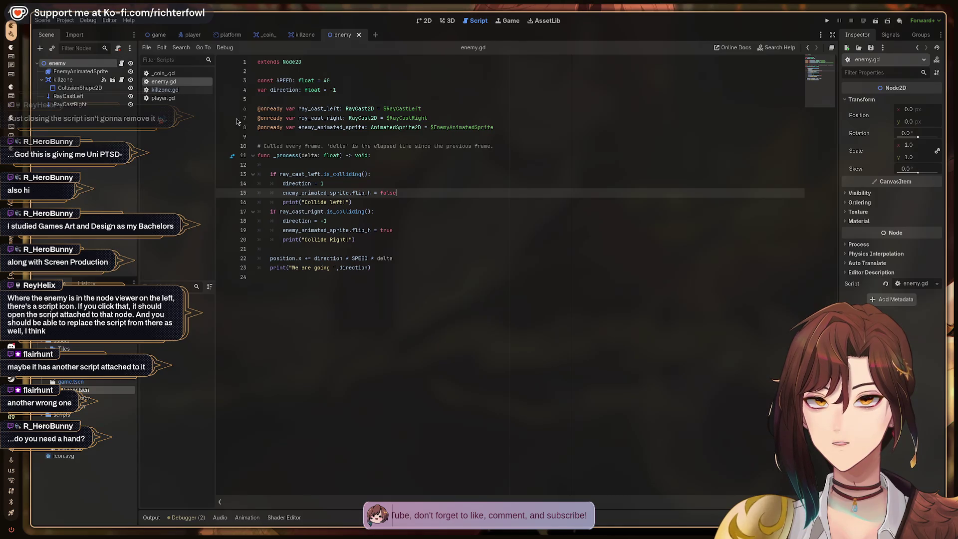
left_click(438, 233)
key("ctrl+a")
left_click(457, 237)
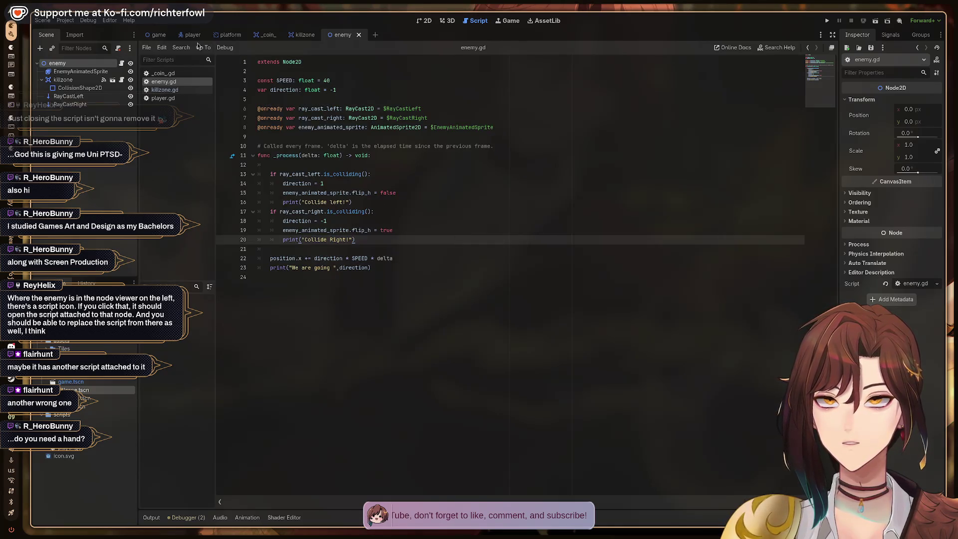
Step: In the game scene, select the enemy instance and bring up its node actions
left_click(156, 35)
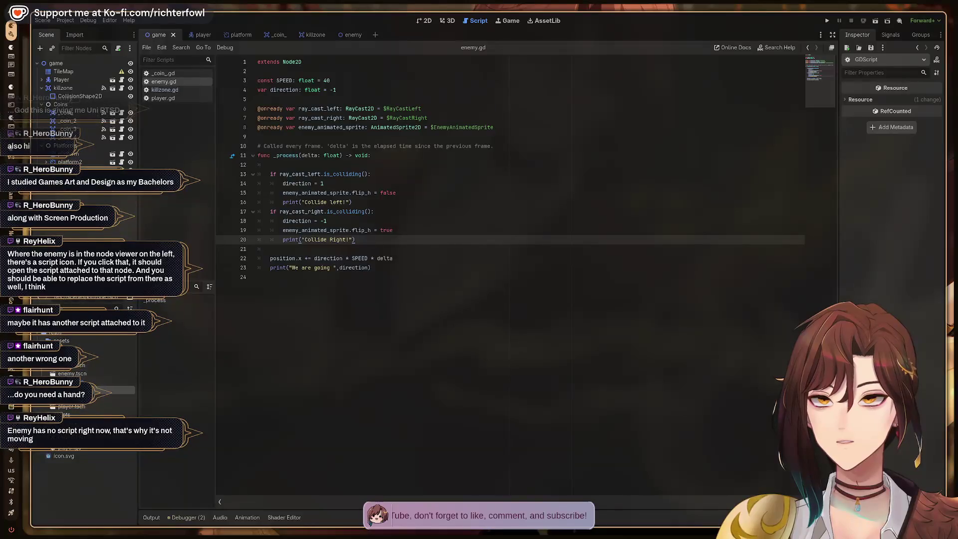
left_click(62, 170)
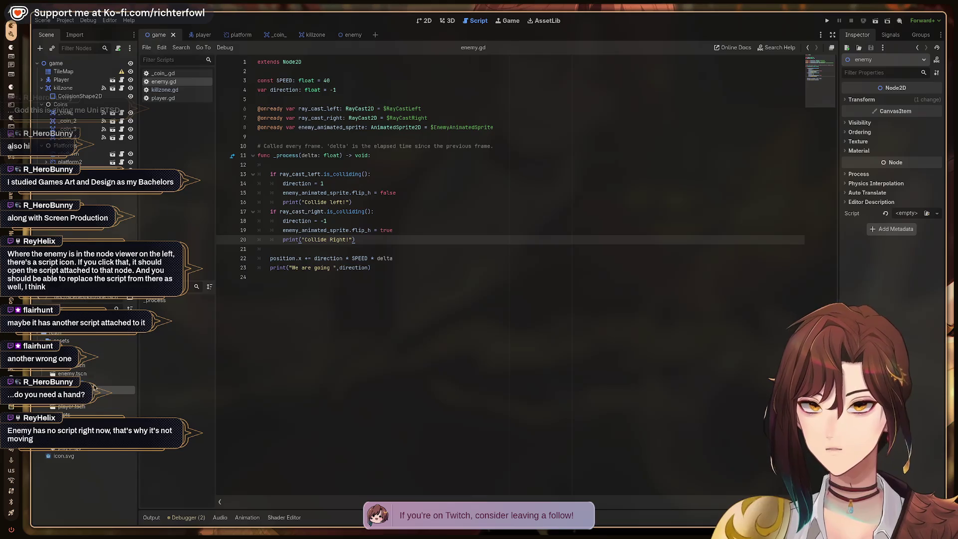
right_click(93, 171)
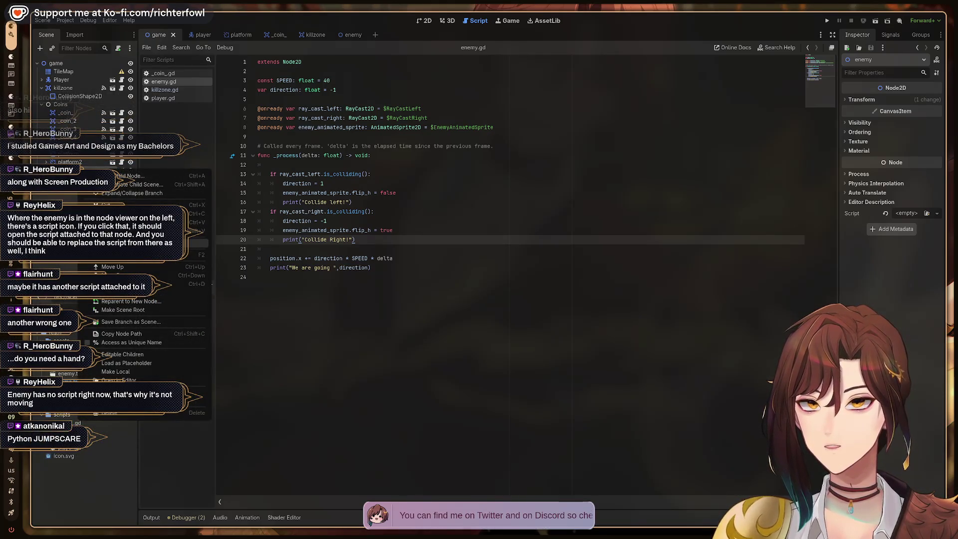
Step: Attach the existing res://scripts/enemy.gd to the game scene's enemy node
left_click(150, 243)
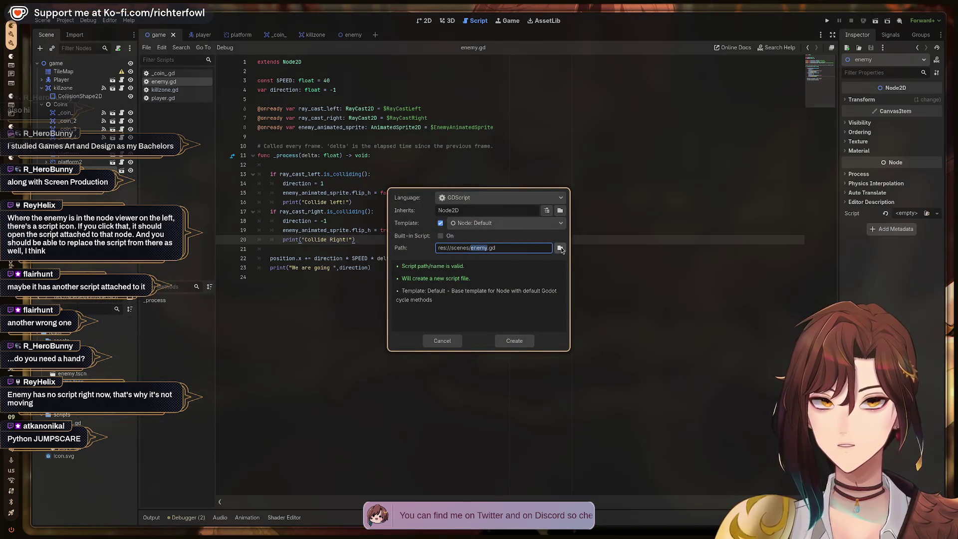
left_click(561, 248)
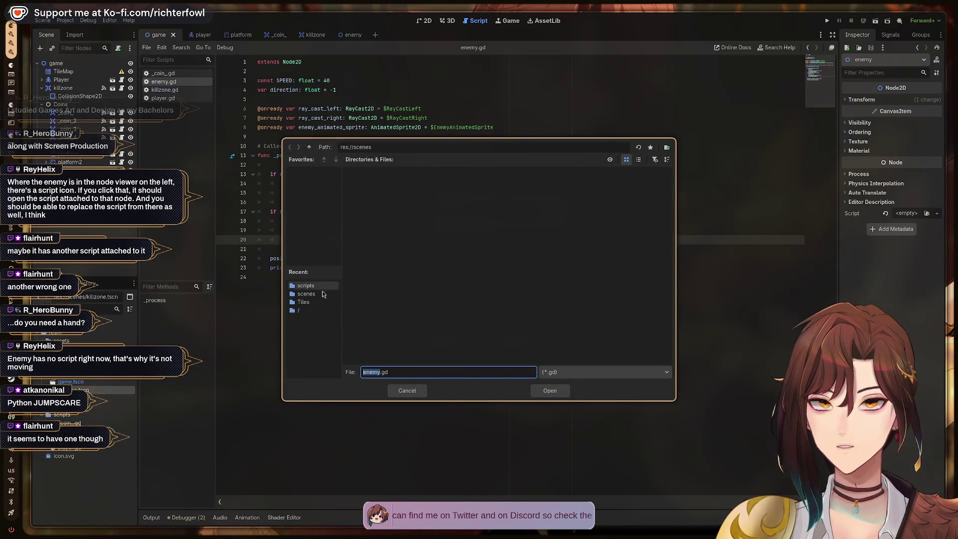
left_click(319, 286)
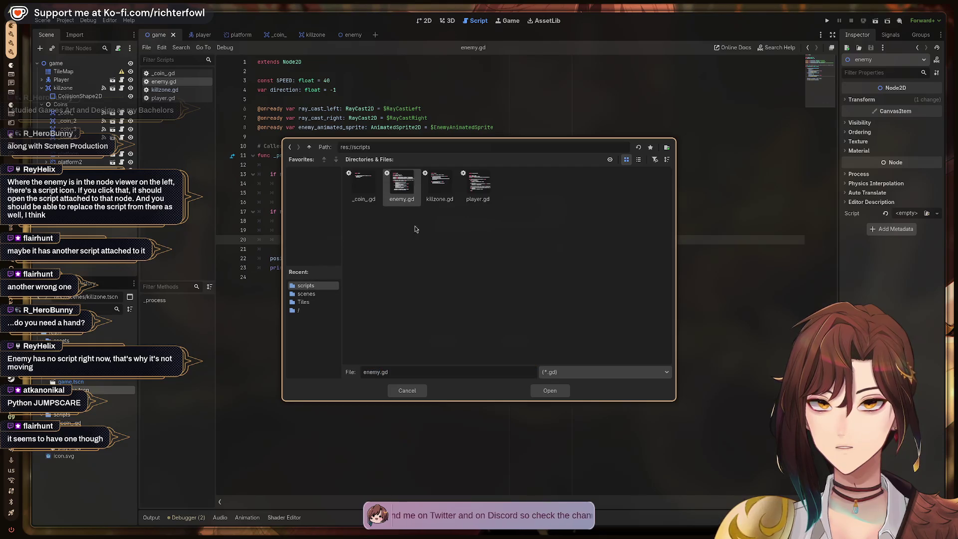
left_click(548, 390)
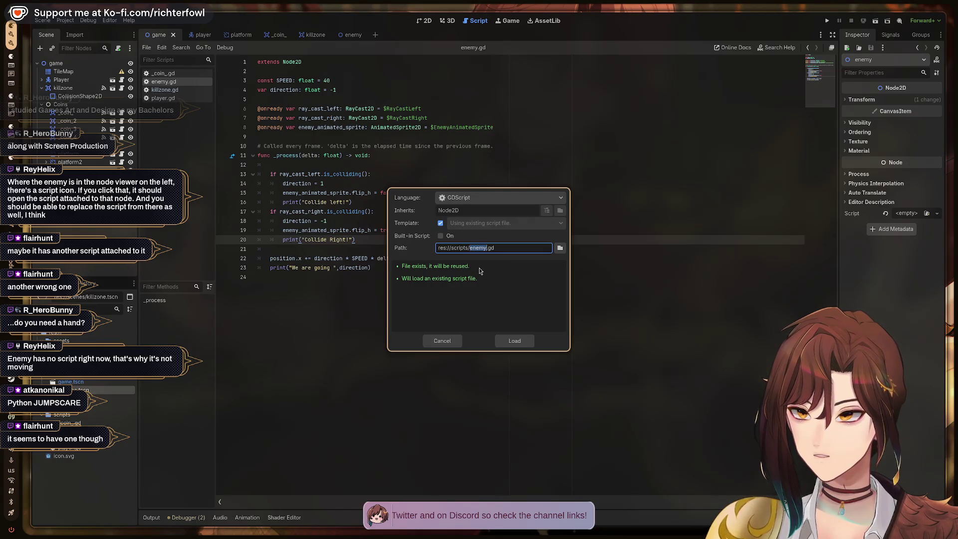
left_click(515, 341)
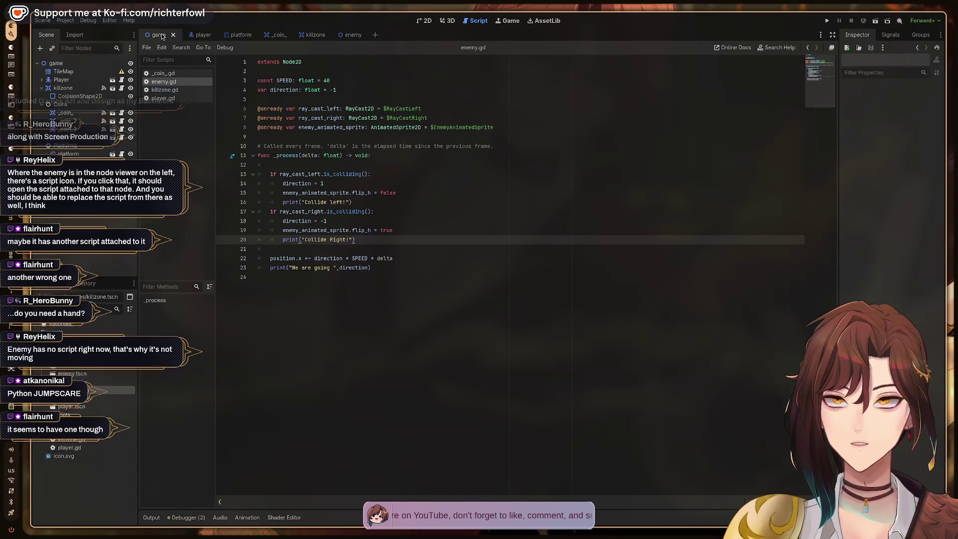
Step: Run the game with F5 and move the player right past the patrolling enemy and back
key("F5")
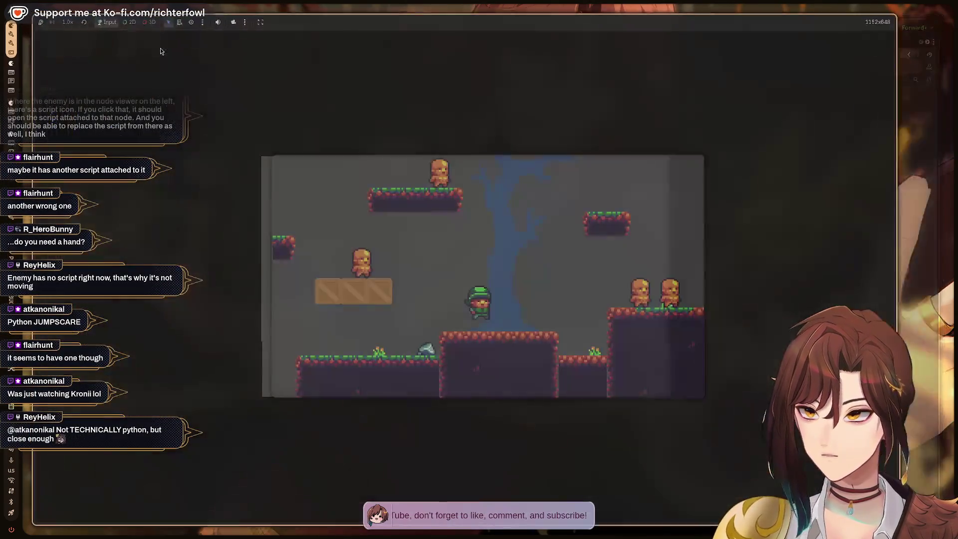
key("Right")
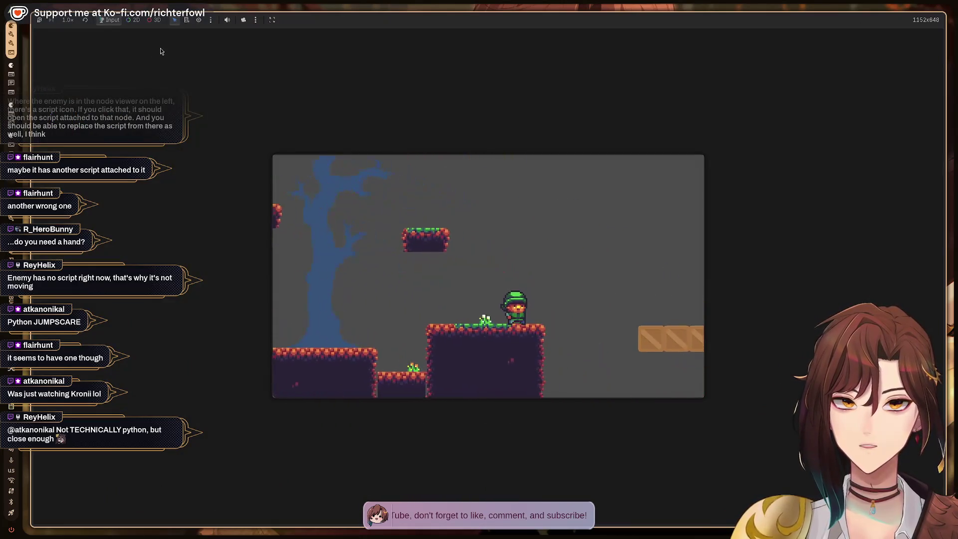
key("Right")
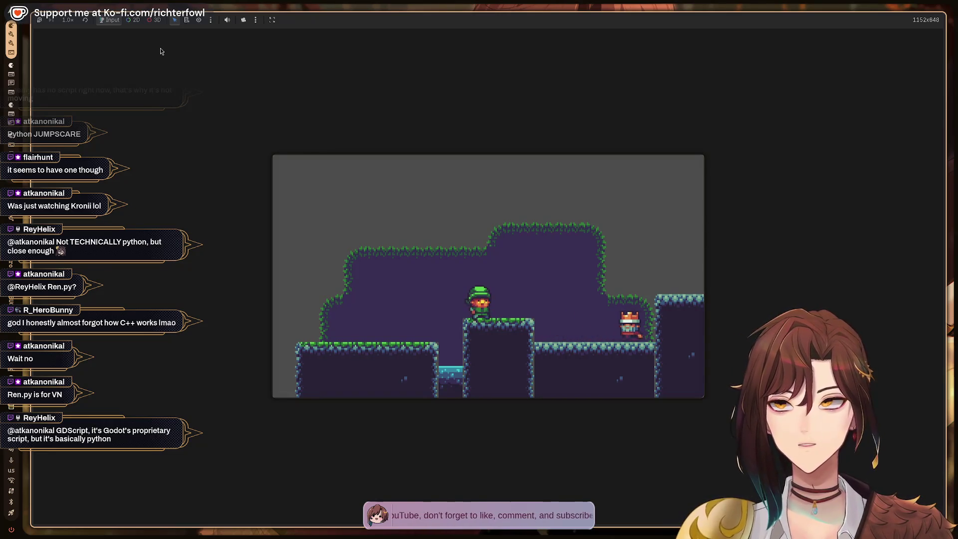
key("Right")
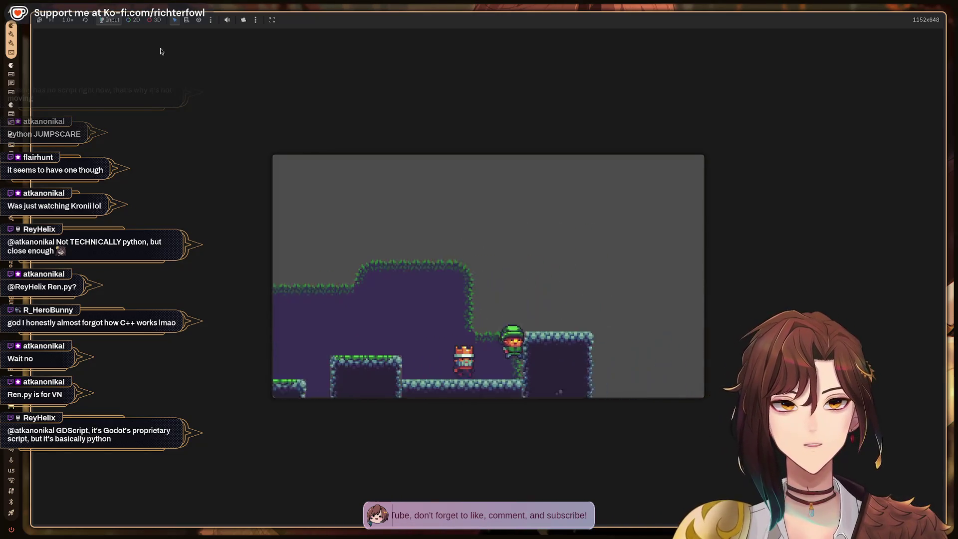
key("Left")
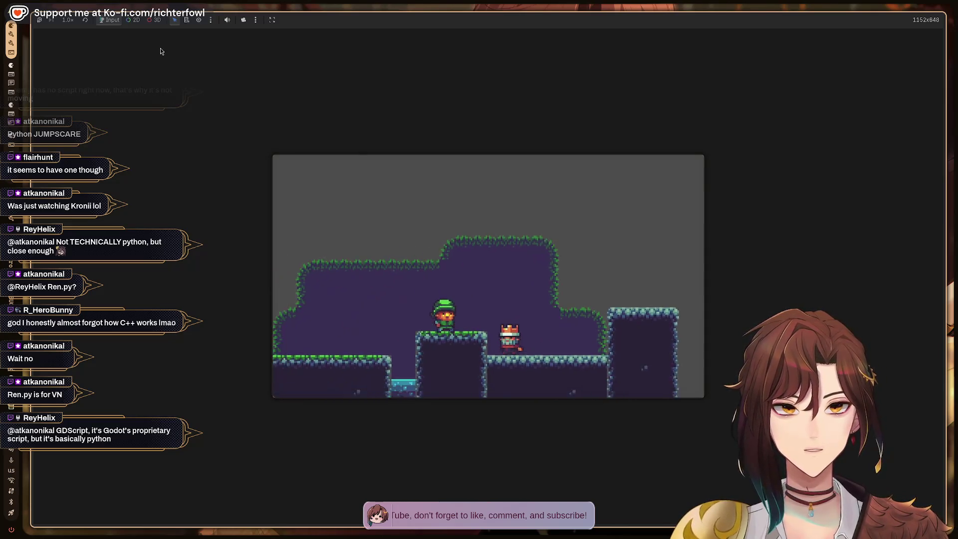
Step: Jump through the pit onto the platforms, stop the game, and switch to the tutorial workspace
key("space")
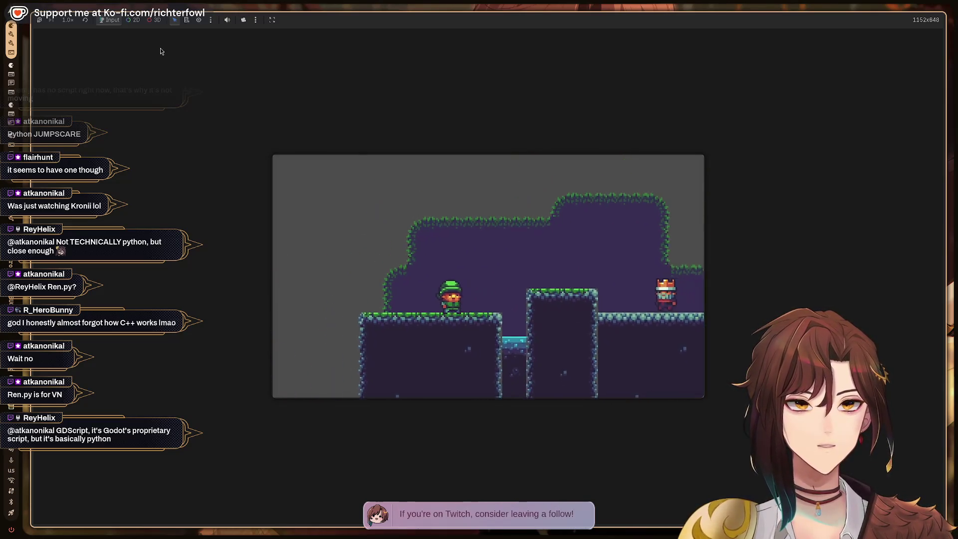
key("space")
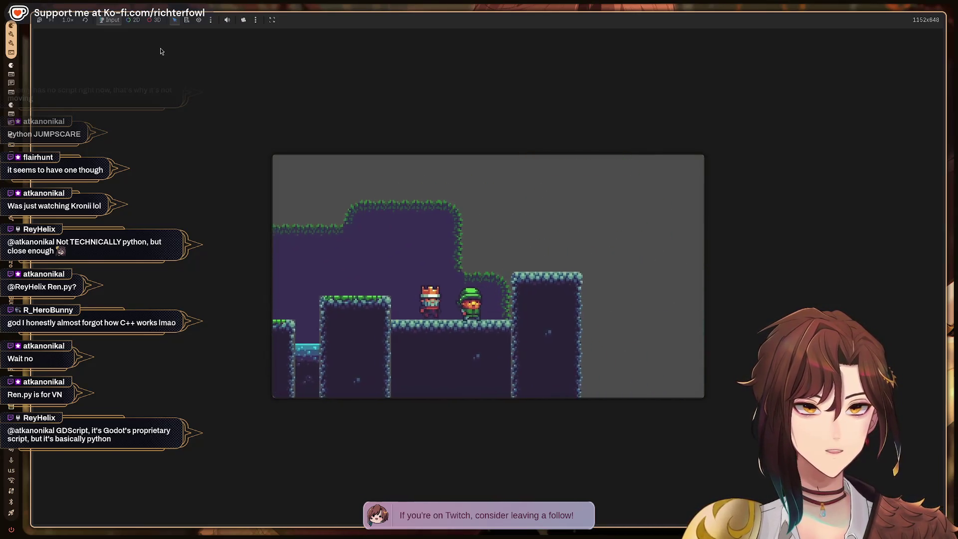
key("space")
key("Right")
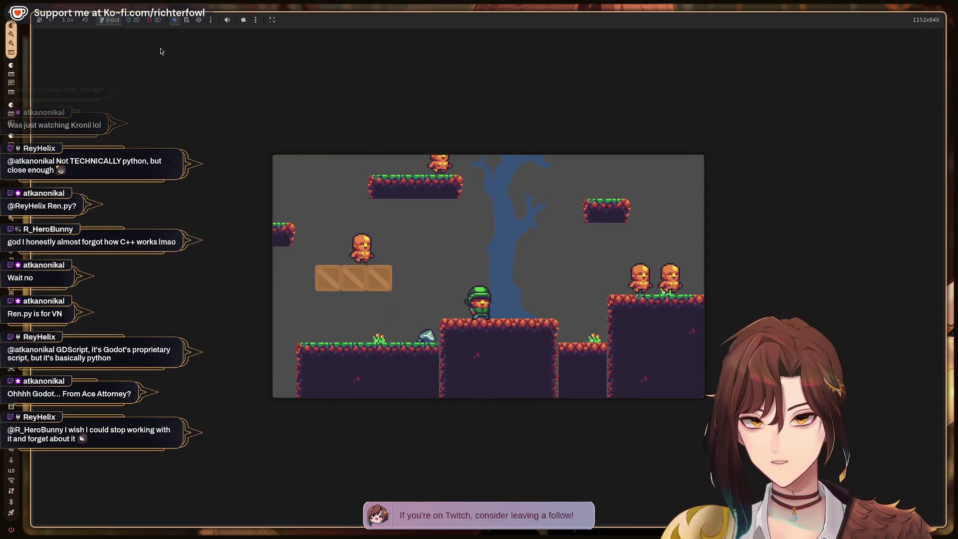
key("F8")
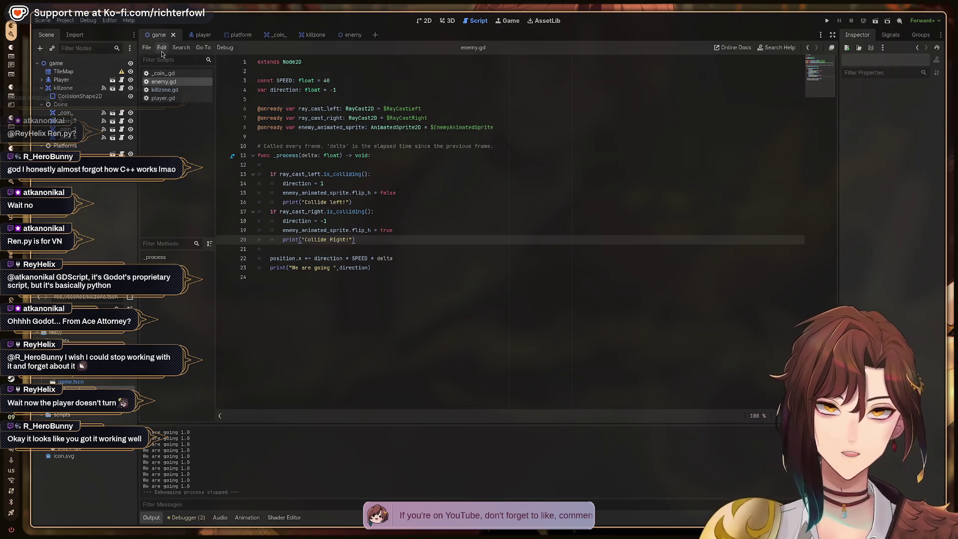
key("ctrl+alt+Right")
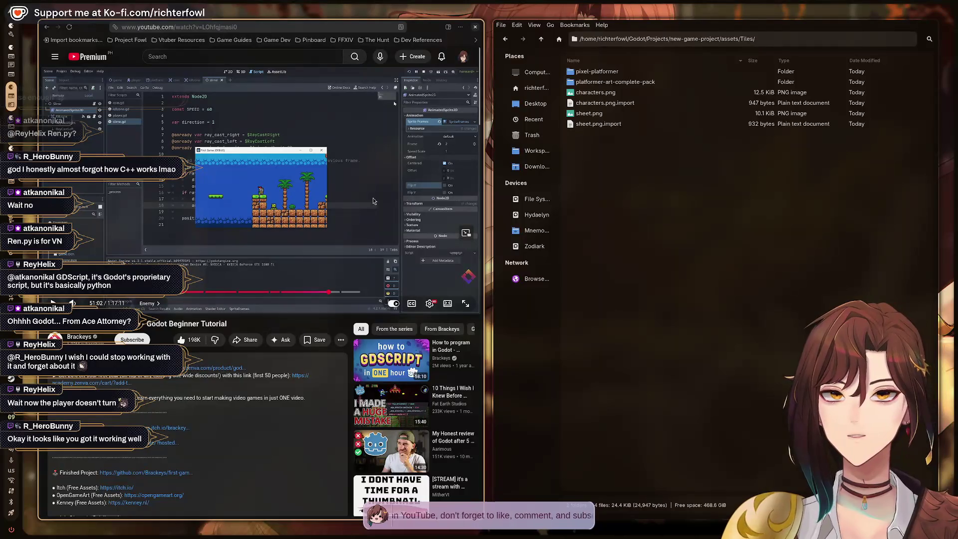
Step: Skip the tutorial video ahead to 53:34, then open the Godot folder in the file manager
left_click(345, 293)
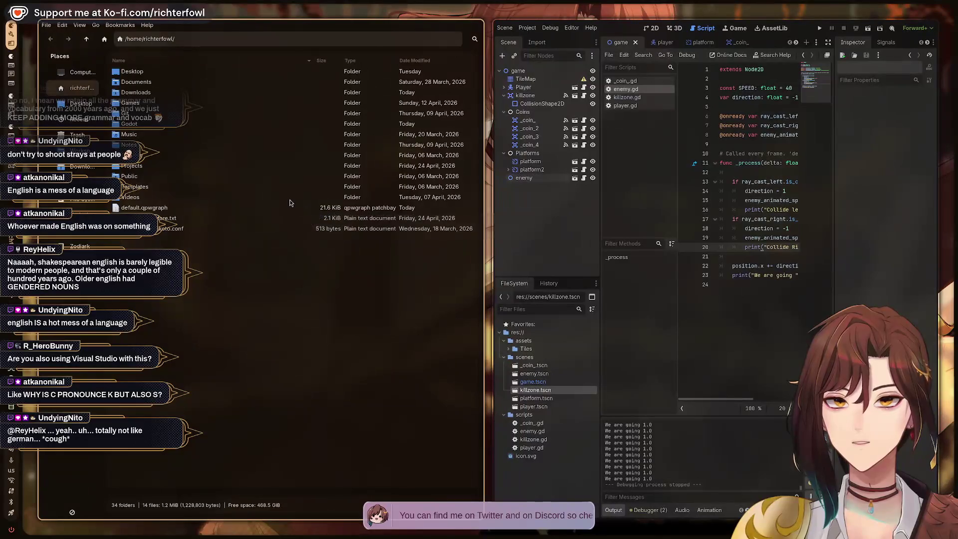
double_click(127, 123)
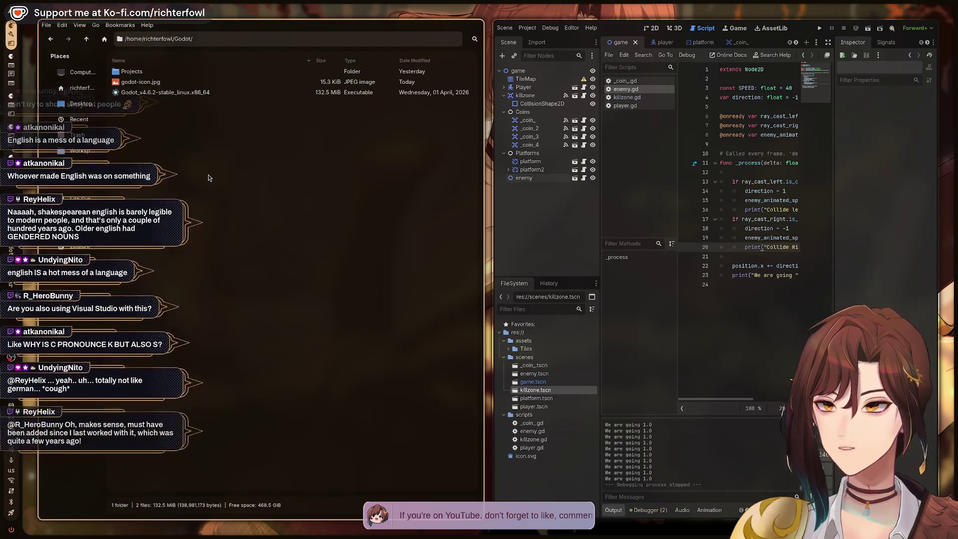
Step: Select the Godot_v4.6.2-stable_linux.x86_64 executable to view its 132.5 MiB details
left_click(200, 92)
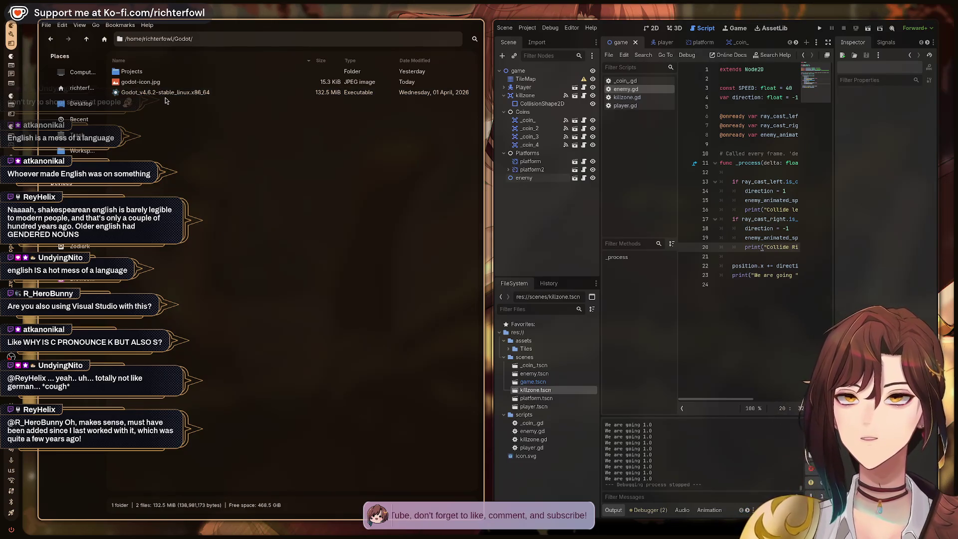
left_click(205, 226)
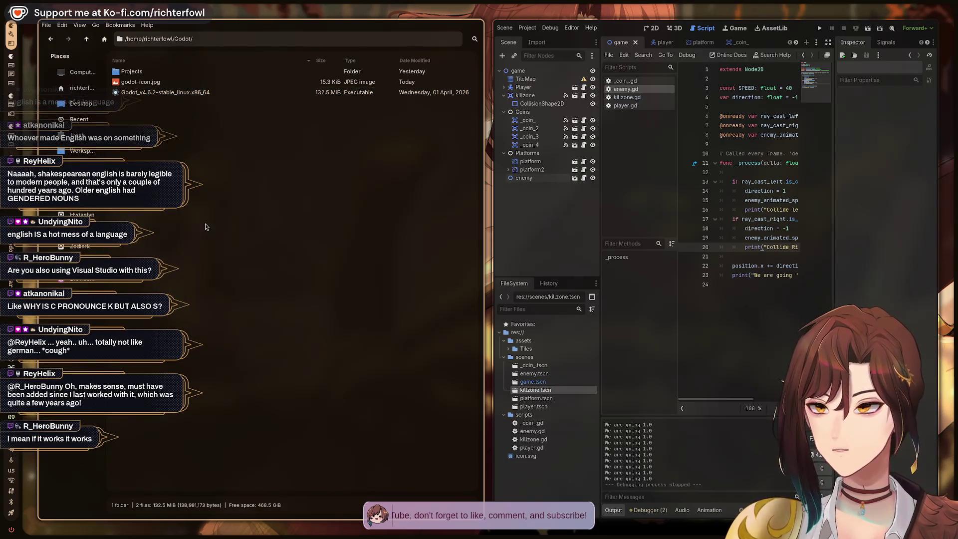
key("Down")
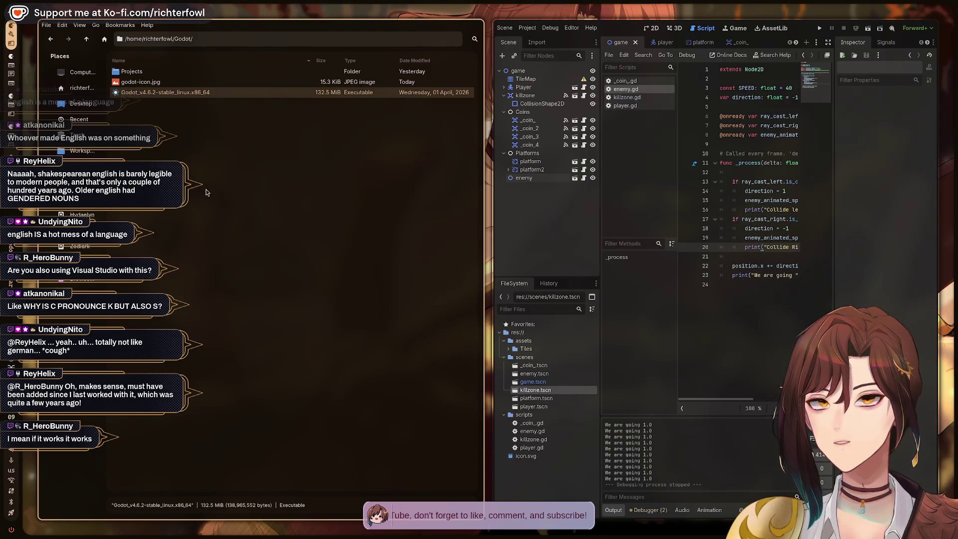